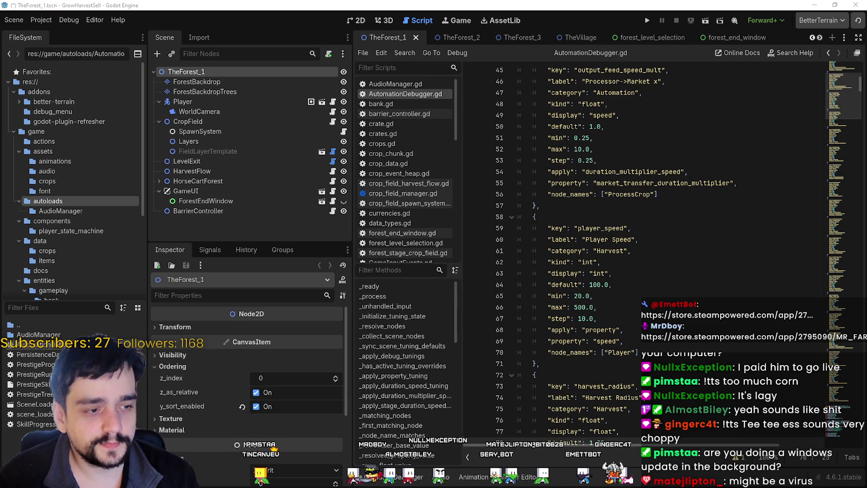
Step: Open Task Manager over the Godot editor with Ctrl+Shift+Esc
key("ctrl+shift+Escape")
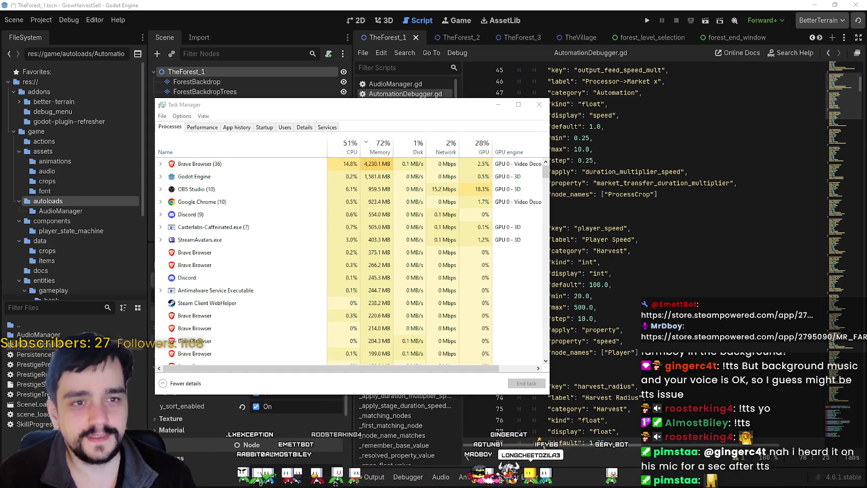
Step: Switch to Brave and reload the Sub Sunday voting page, scrolling through the vote list
key("alt+Tab")
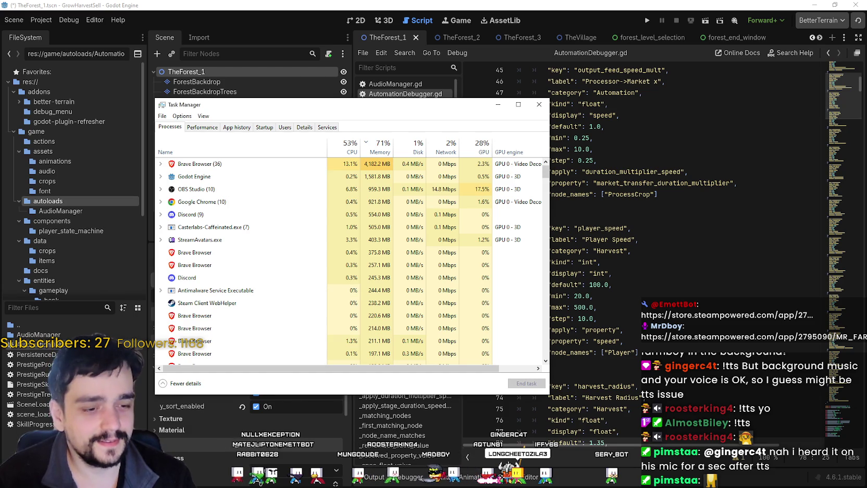
key("alt+Tab")
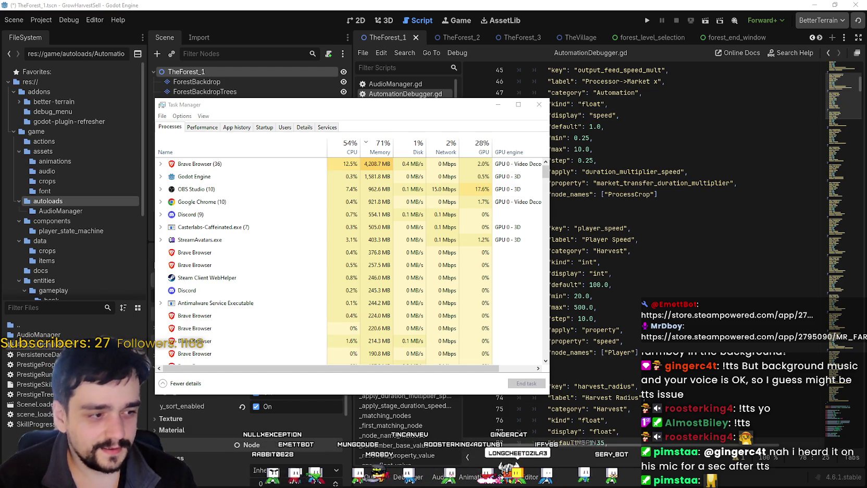
key("alt+Tab")
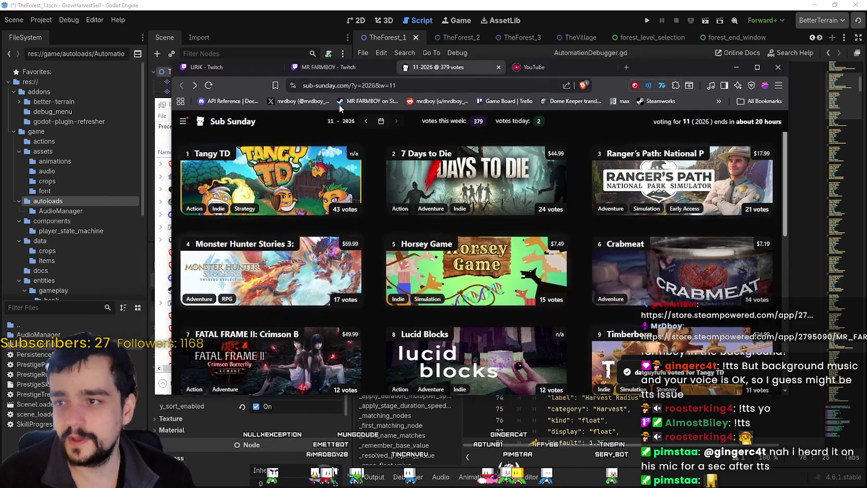
left_click(208, 85)
scroll(553, 269, "down", 1)
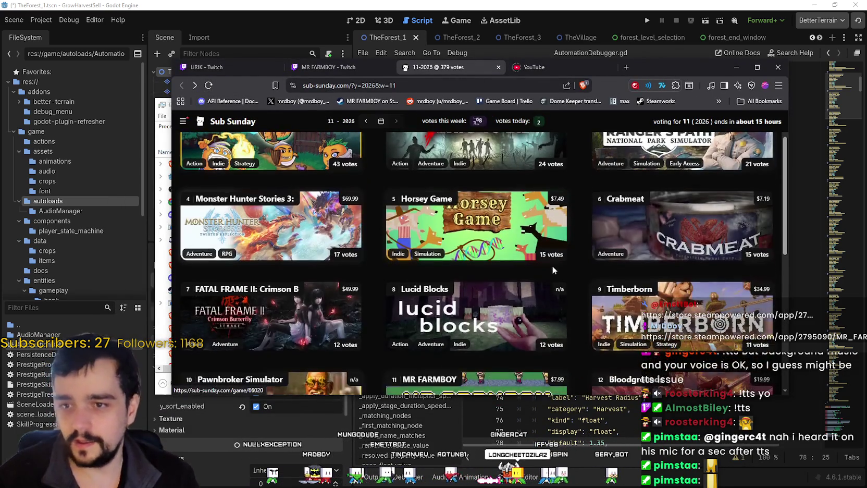
scroll(542, 230, "down", 5)
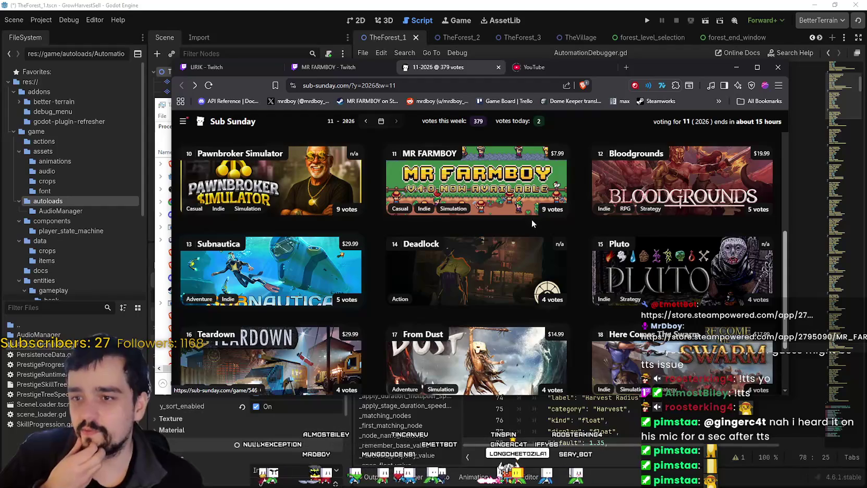
scroll(539, 219, "up", 3)
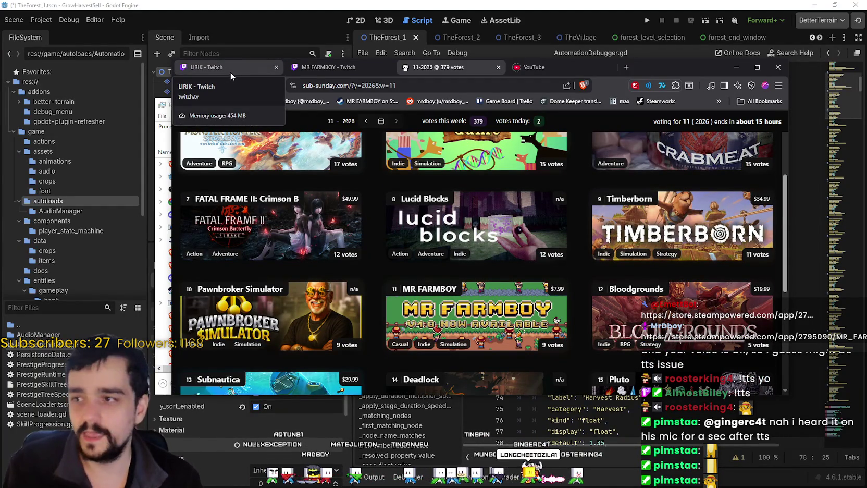
scroll(519, 247, "down", 2)
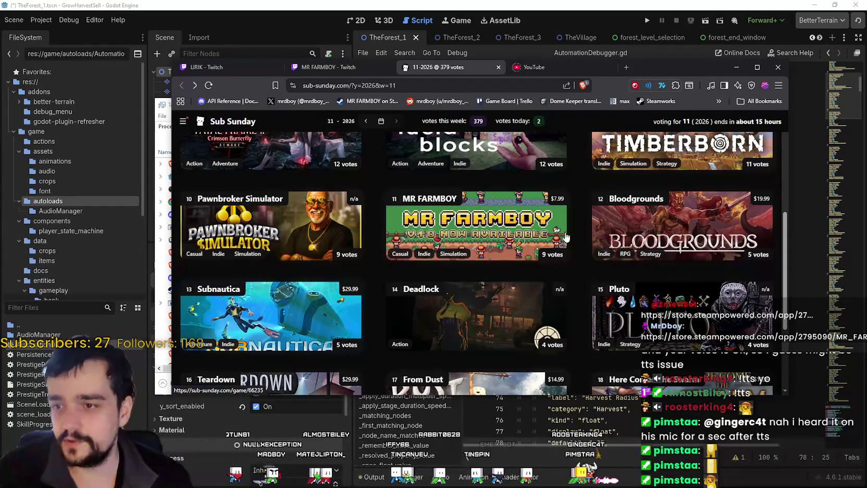
scroll(547, 214, "up", 3)
scroll(576, 183, "down", 2)
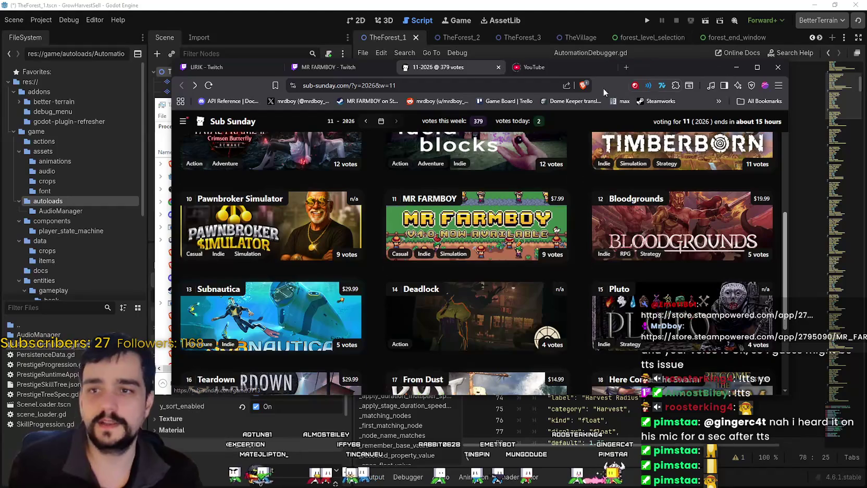
Step: Close the YouTube and MR FARMBOY Twitch tabs, then bring Task Manager back to the front
left_click(610, 68)
left_click(387, 68)
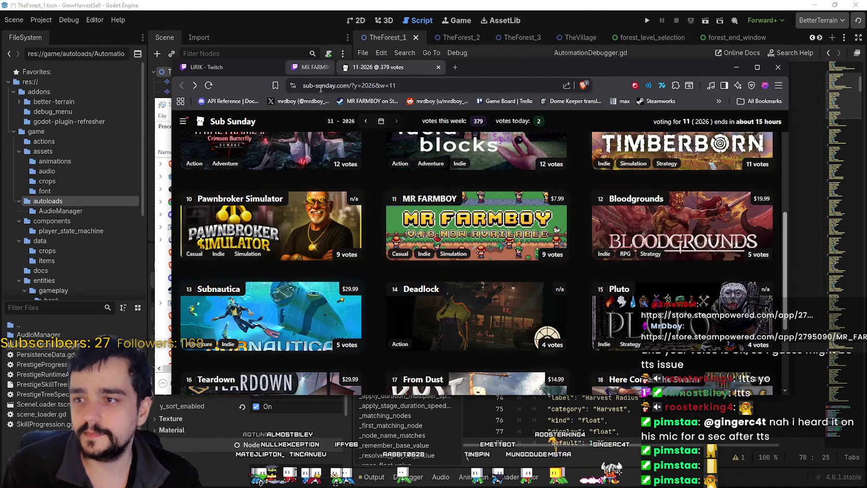
left_click_drag(522, 71, 462, 59)
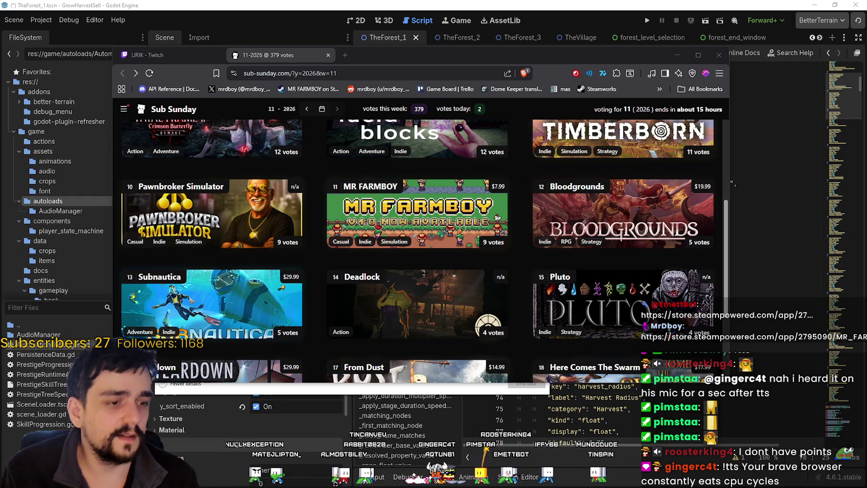
key("ctrl+shift+Escape")
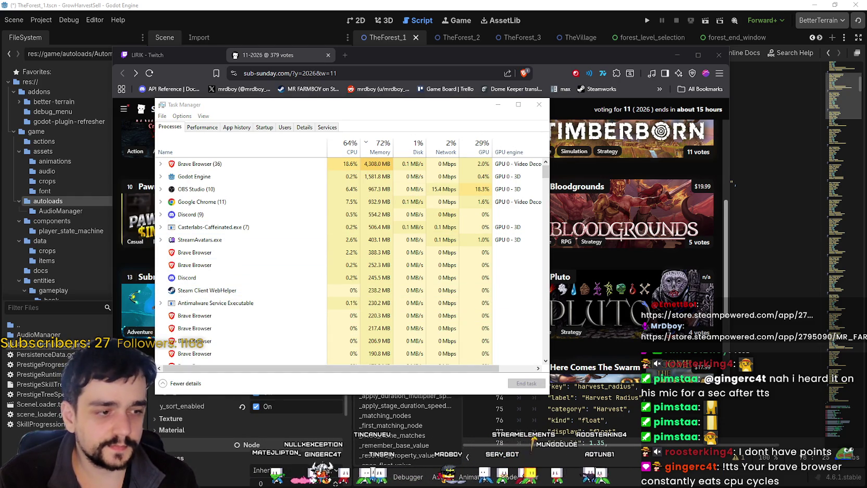
Step: Switch from Task Manager to the browser showing the X home timeline
key("alt+Tab")
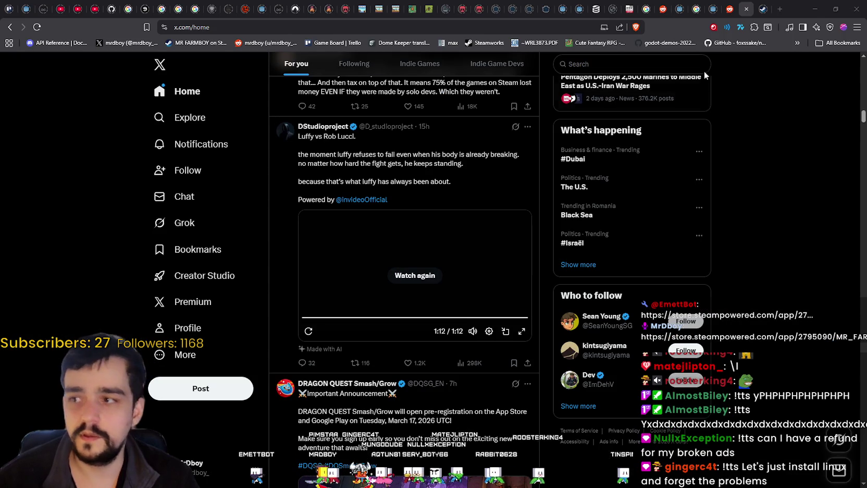
Step: Open your own X profile from the home timeline, then minimize the X browser window
left_click(179, 91)
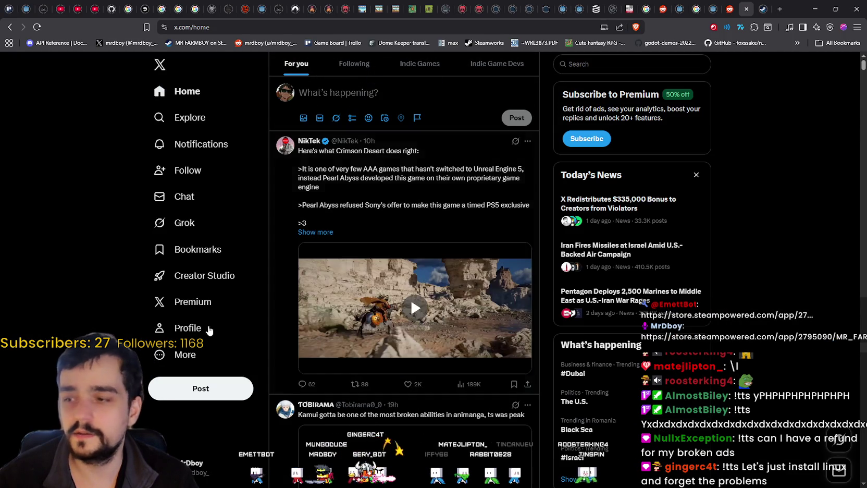
left_click(208, 330)
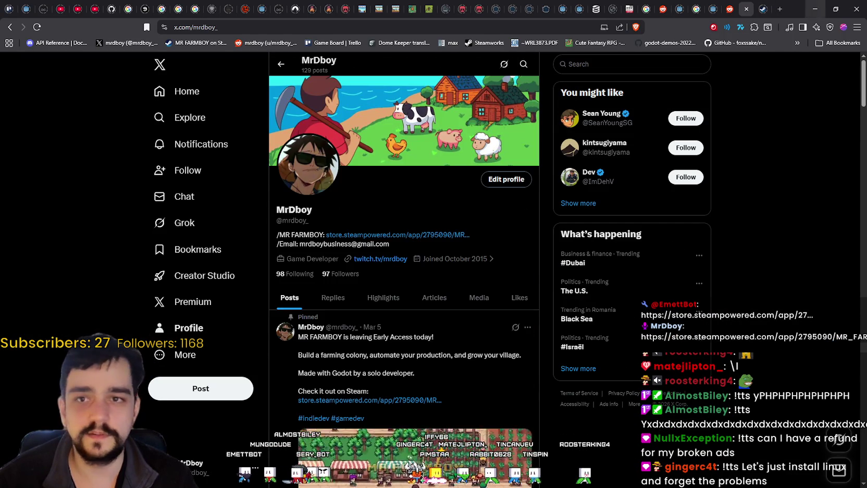
left_click(816, 8)
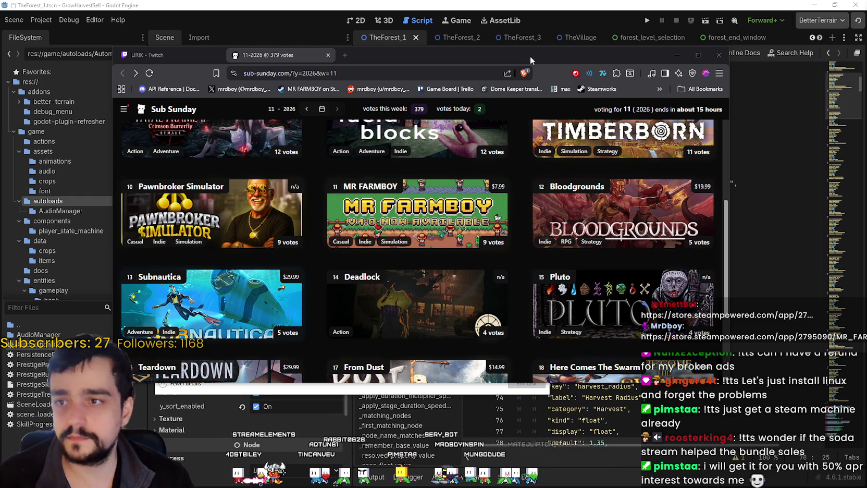
Step: Reposition and minimize the Sub Sunday browser window, bringing the FigJam board forward
left_click_drag(536, 59, 574, 37)
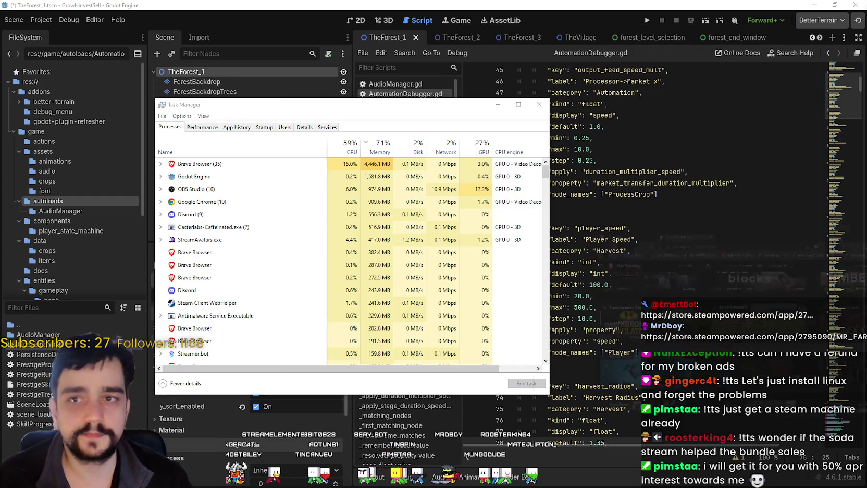
left_click(715, 33)
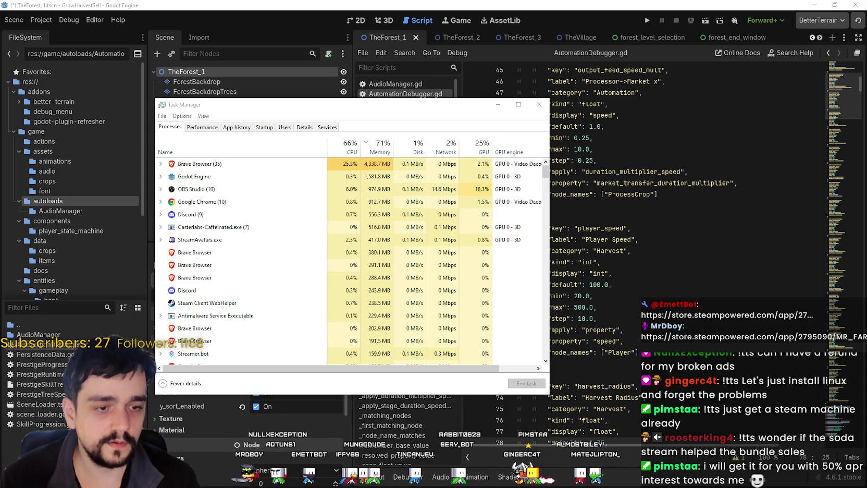
key("alt+Tab")
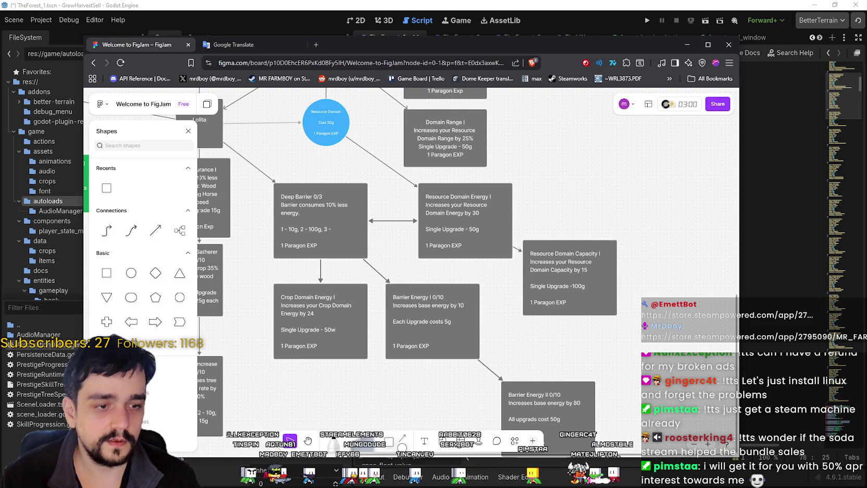
Step: Add a second line '2 = Exp 50/95' to the purple Prestige sticky note
scroll(633, 353, "up", 3)
scroll(632, 353, "up", 10)
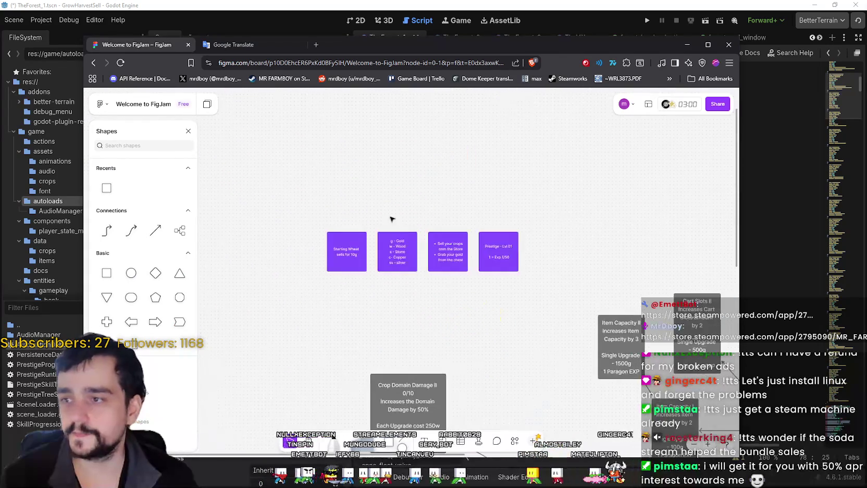
left_click(507, 284)
left_click(507, 278)
key("Escape")
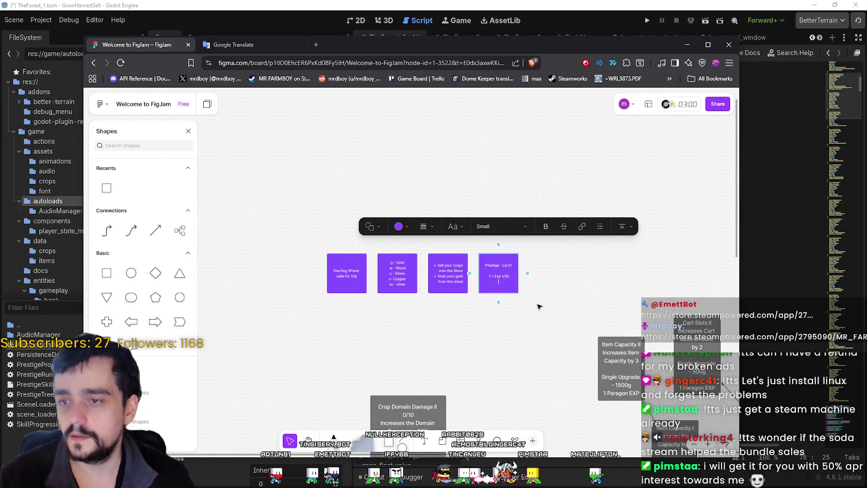
type("= Exp")
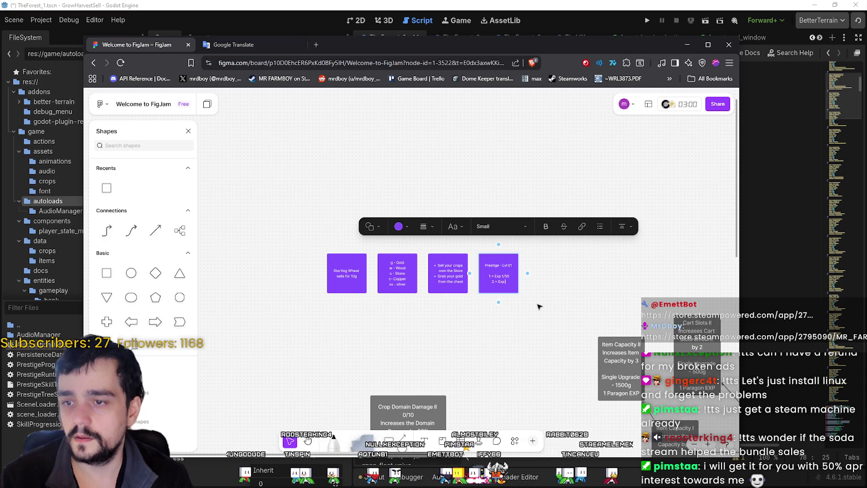
type(" 50")
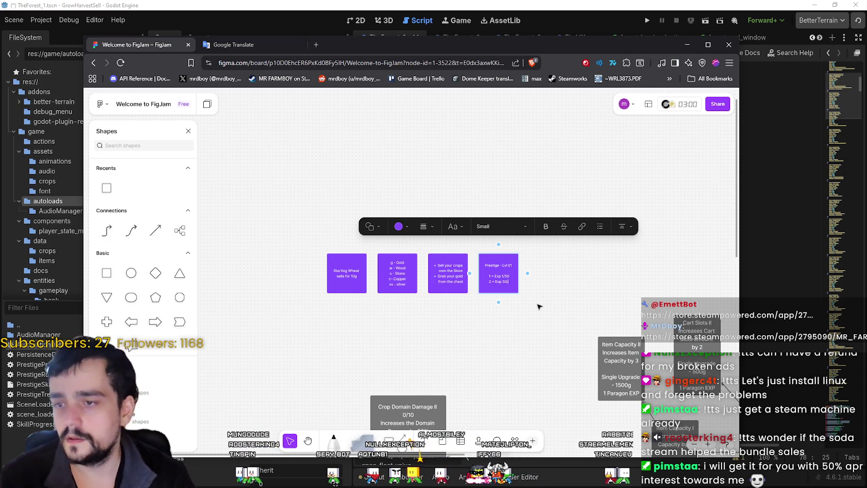
type("/95")
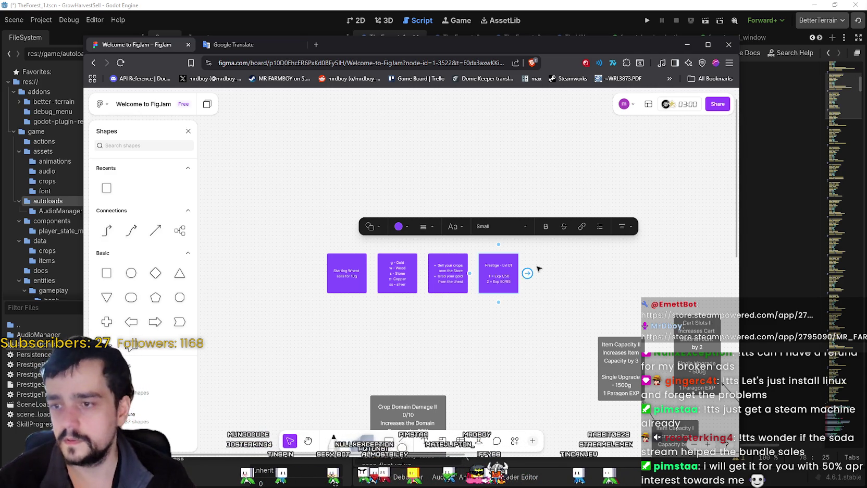
left_click(532, 300)
scroll(599, 315, "down", 1)
scroll(600, 315, "down", 3)
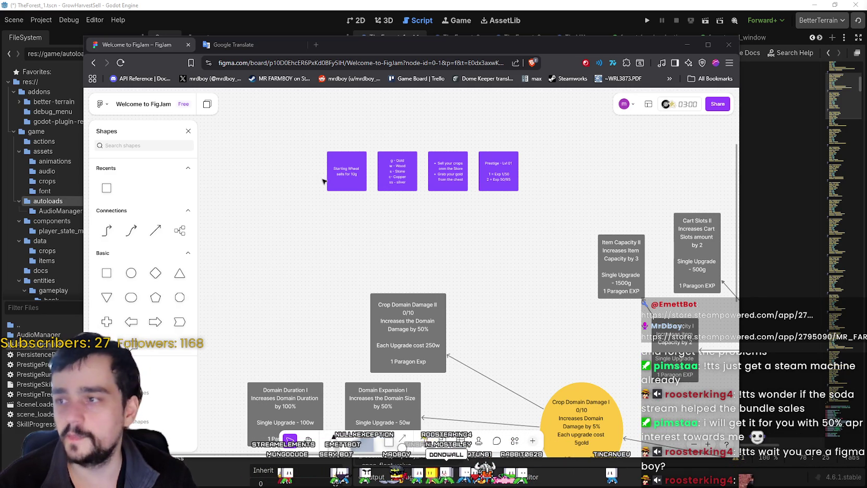
Step: Scroll around the FigJam skill tree board
scroll(386, 222, "right", 2)
scroll(385, 223, "down", 1)
scroll(485, 221, "up", 2)
scroll(477, 304, "down", 5)
scroll(476, 304, "right", 5)
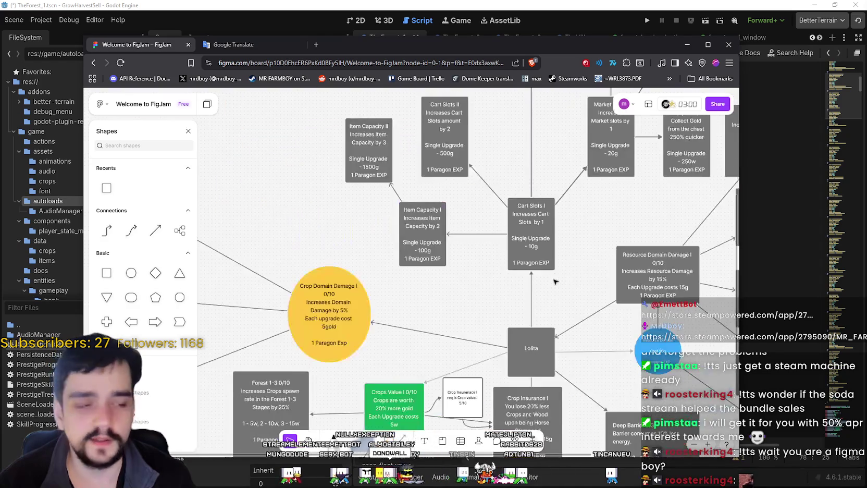
scroll(525, 248, "down", 3)
scroll(526, 248, "right", 3)
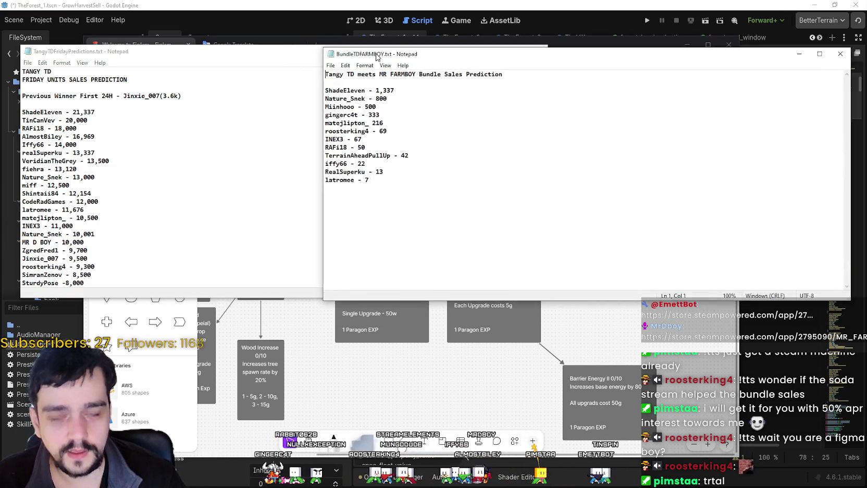
Step: Enlarge the Tangy TD list window and change its heading from FRIDAY to SATURDAY, appending '6 DAYS IN'
left_click(248, 116)
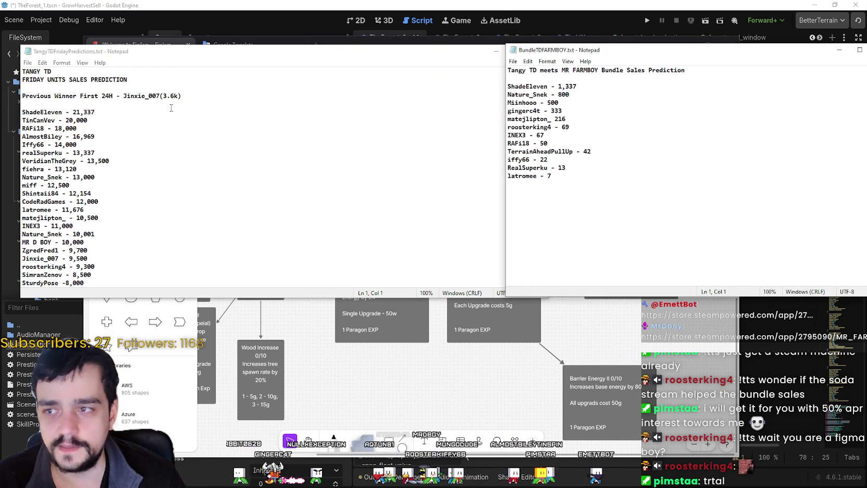
left_click(126, 87)
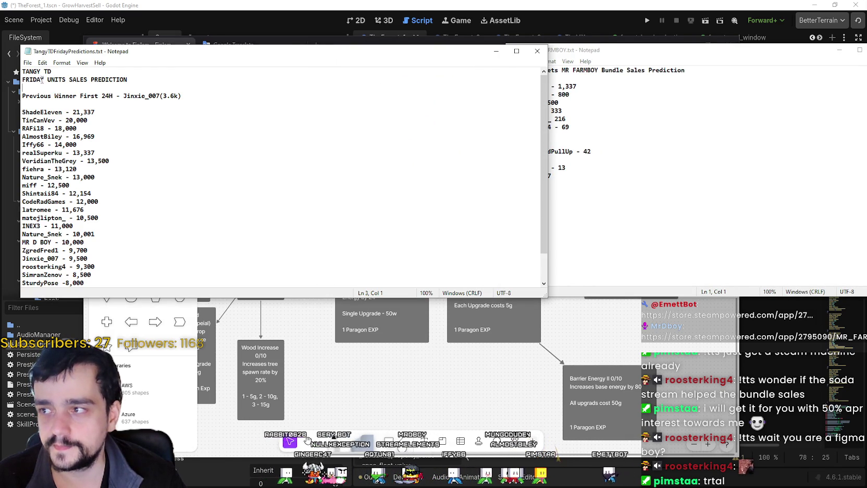
left_click_drag(45, 80, 21, 80)
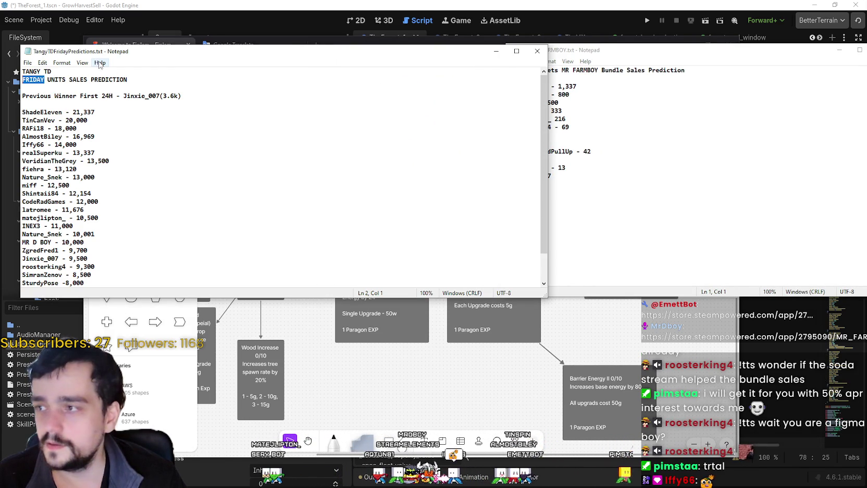
left_click(46, 79)
scroll(140, 168, "down", 2)
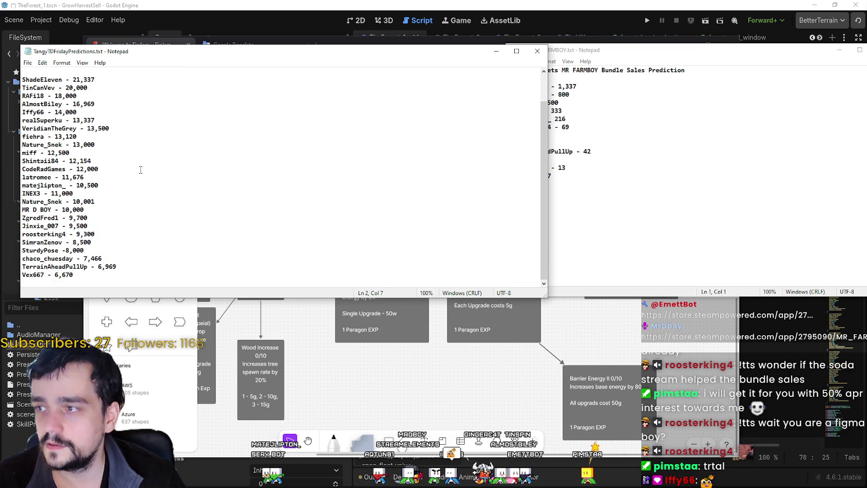
scroll(138, 194, "up", 2)
left_click_drag(552, 300, 294, 379)
left_click_drag(140, 51, 307, 37)
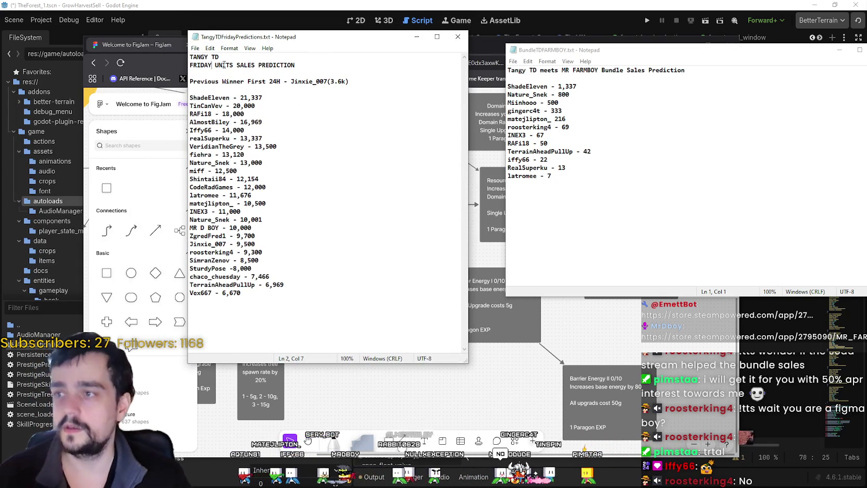
left_click_drag(214, 66, 183, 63)
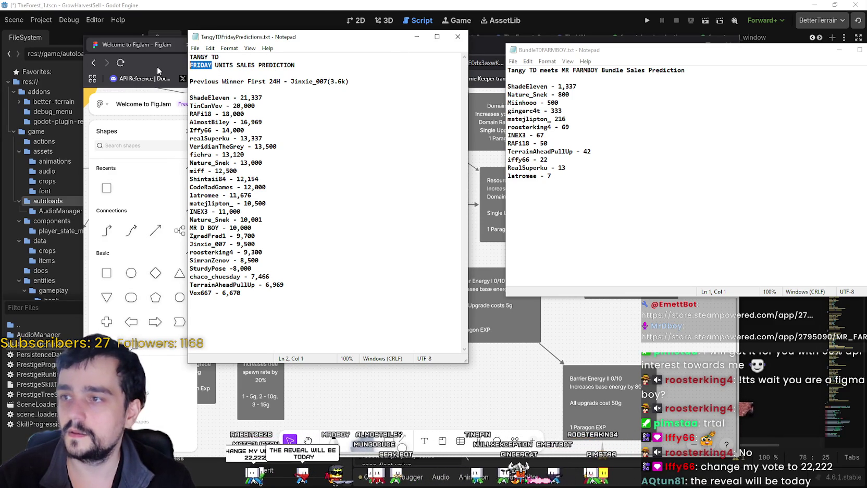
type("SATURDAY")
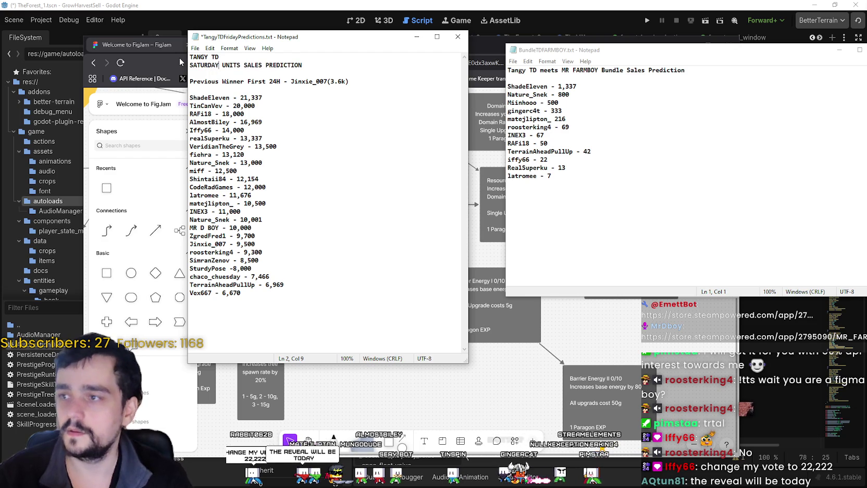
left_click(318, 69)
type("- 6")
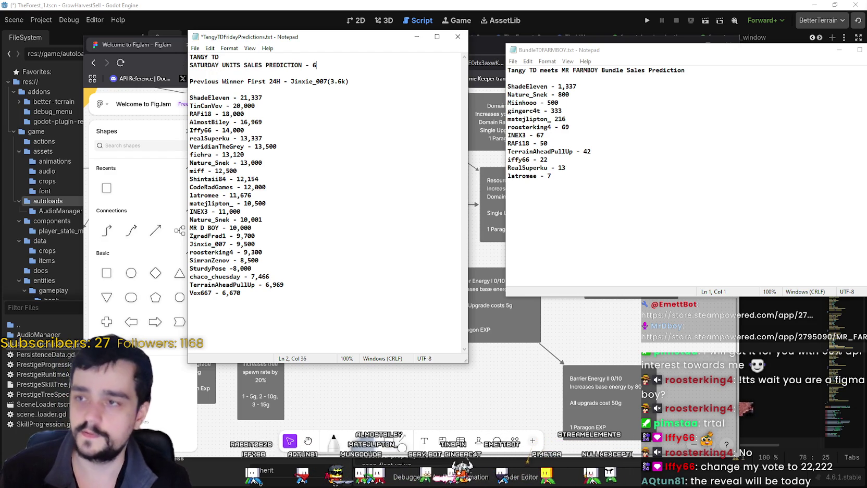
type("DAYS IN")
Step: Add 'END OF STREAM' on its own line under the bundle prediction heading
left_click(592, 208)
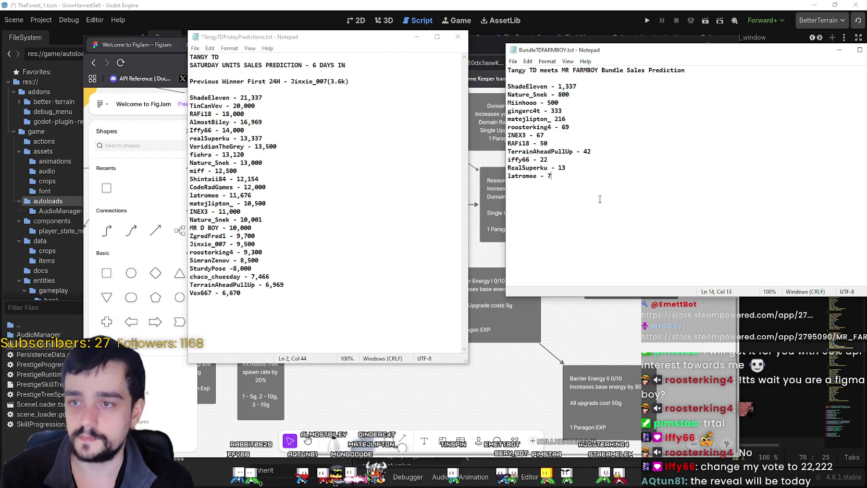
scroll(592, 208, "up", 5)
left_click_drag(673, 50, 626, 55)
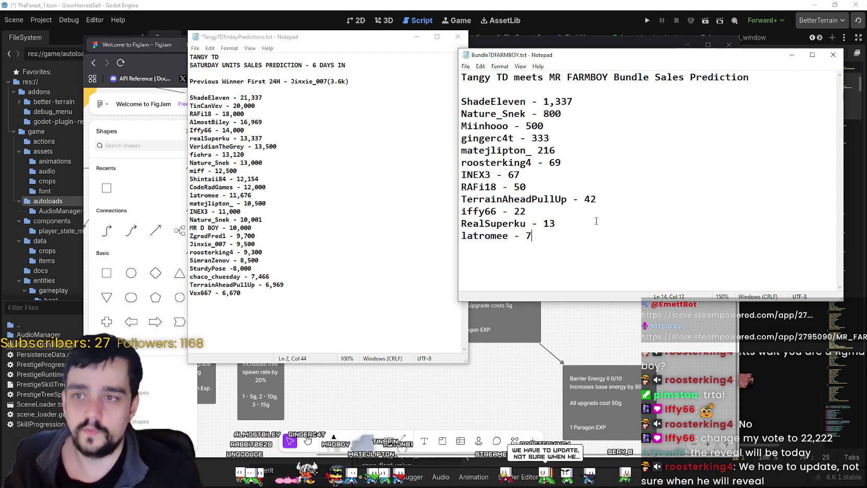
left_click_drag(479, 77, 610, 78)
left_click(772, 83)
left_click(770, 78)
type("- END OF STREAM")
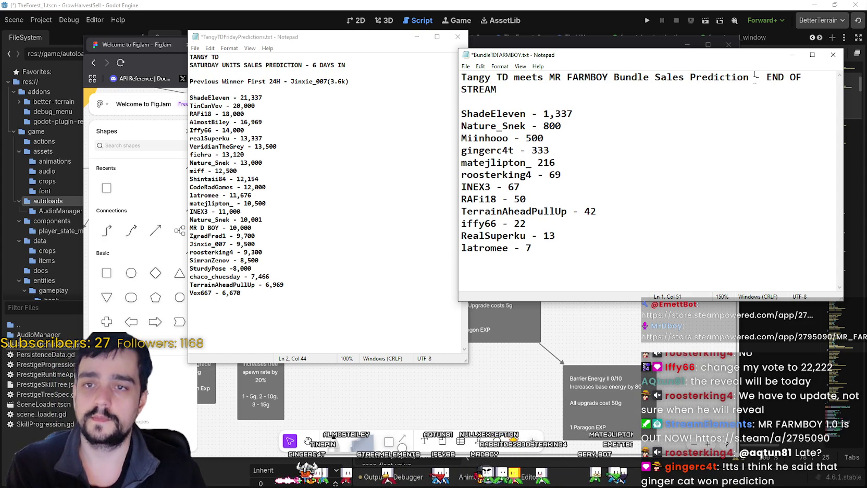
left_click_drag(754, 77, 770, 77)
key("Return")
left_click_drag(462, 138, 628, 137)
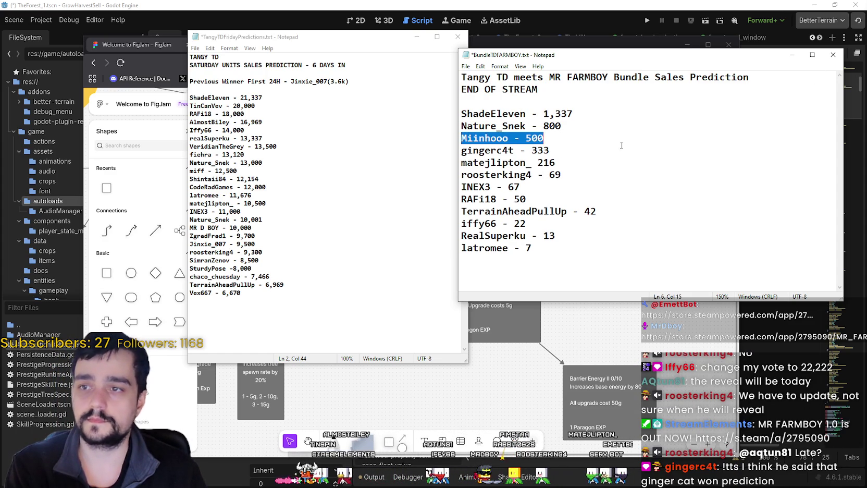
left_click(636, 201)
left_click(335, 138)
scroll(335, 144, "up", 2)
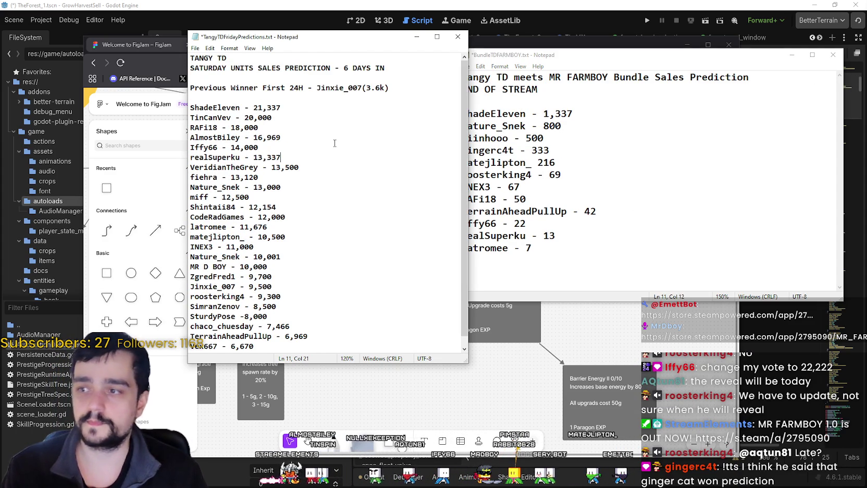
Step: Change the 14,000 prediction in the Tangy TD list to 22,222
left_click(624, 229)
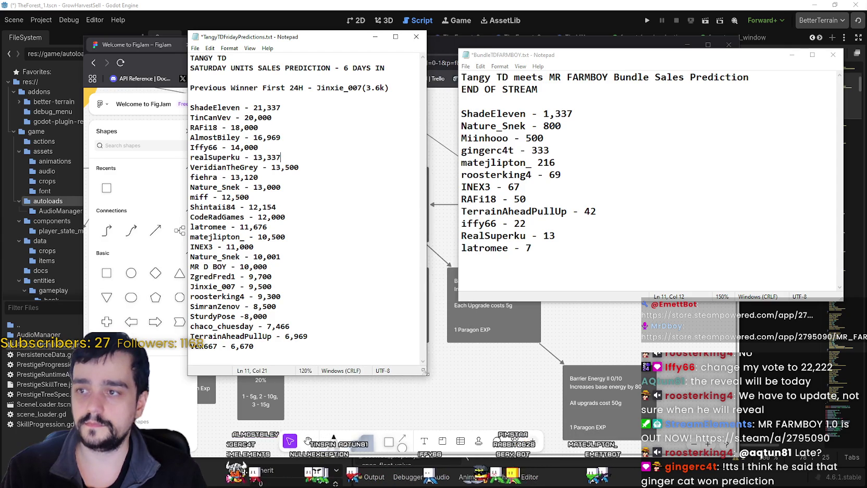
key("Up")
key("Up")
key("Up")
key("End")
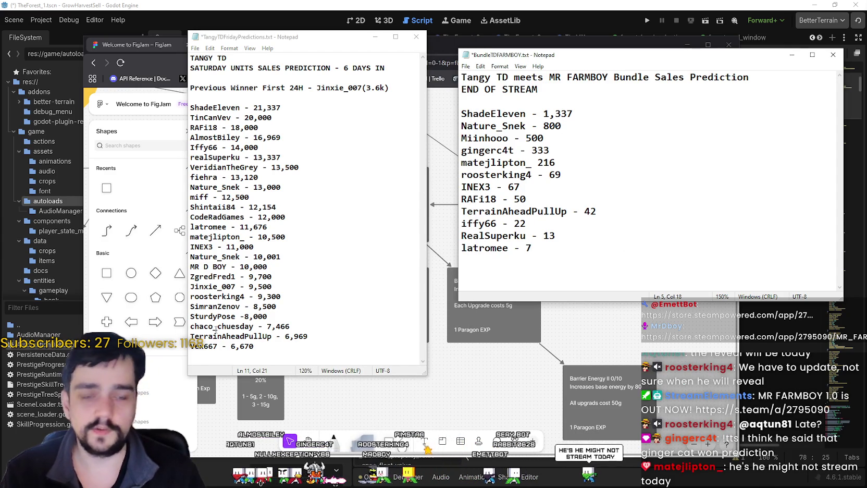
left_click(310, 118)
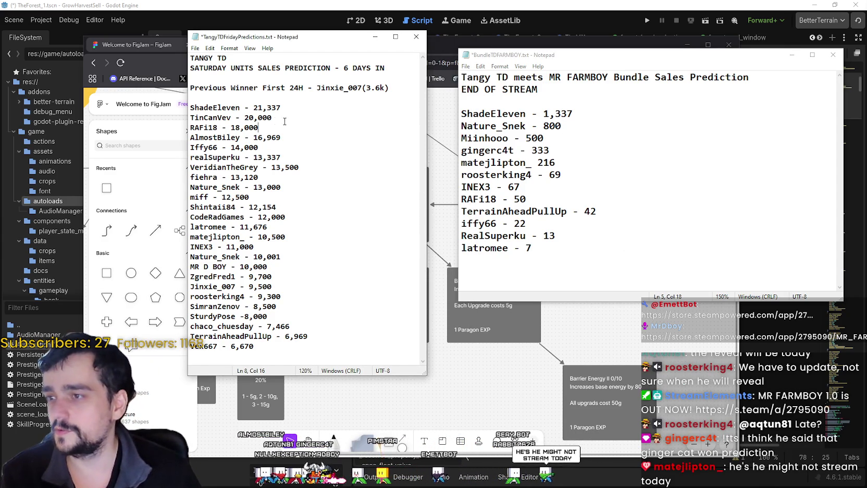
left_click_drag(303, 286, 303, 277)
left_click(218, 128)
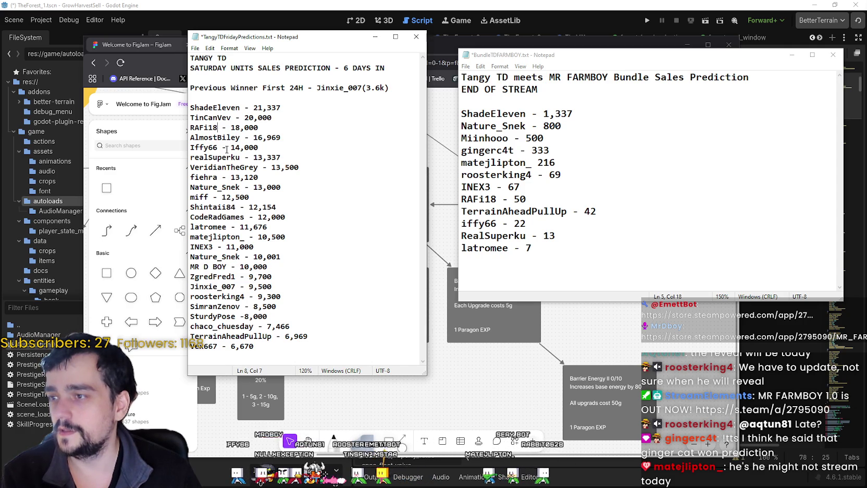
left_click_drag(241, 147, 232, 148)
type("22")
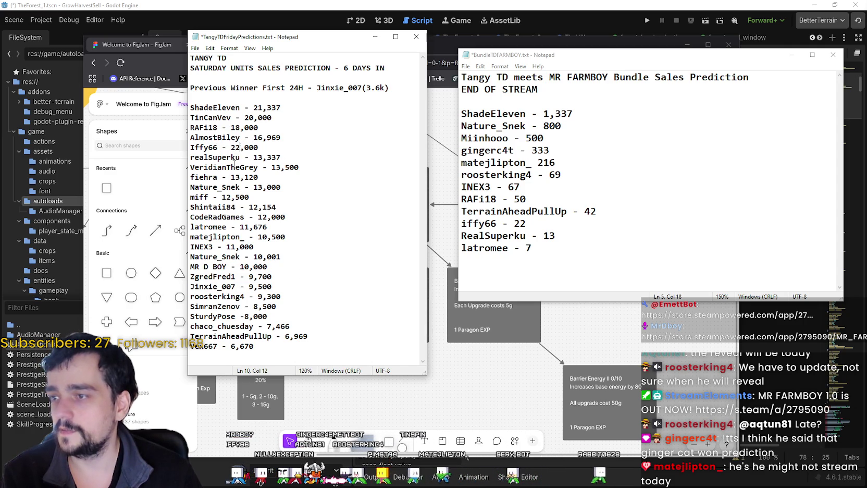
key("BackSpace")
key("BackSpace")
key("BackSpace")
type("2")
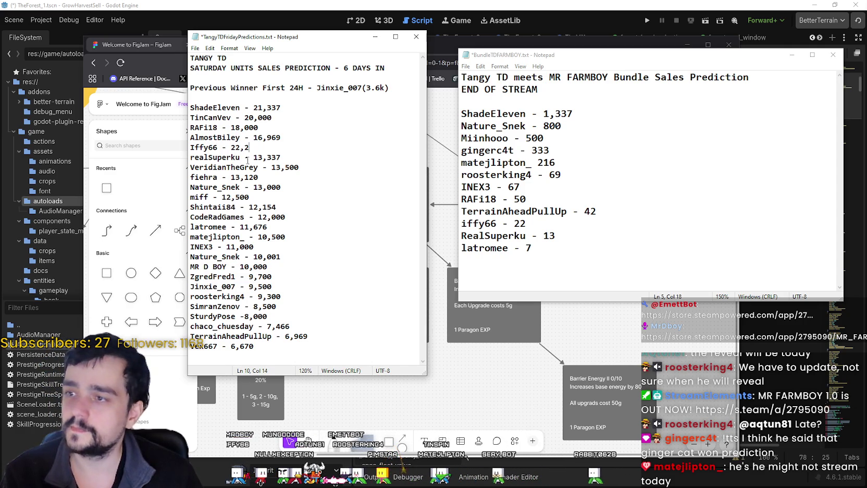
Step: Move the 22,222 entry to the top of the Tangy TD list
left_click_drag(267, 148, 182, 147)
key("ctrl+x")
key("Delete")
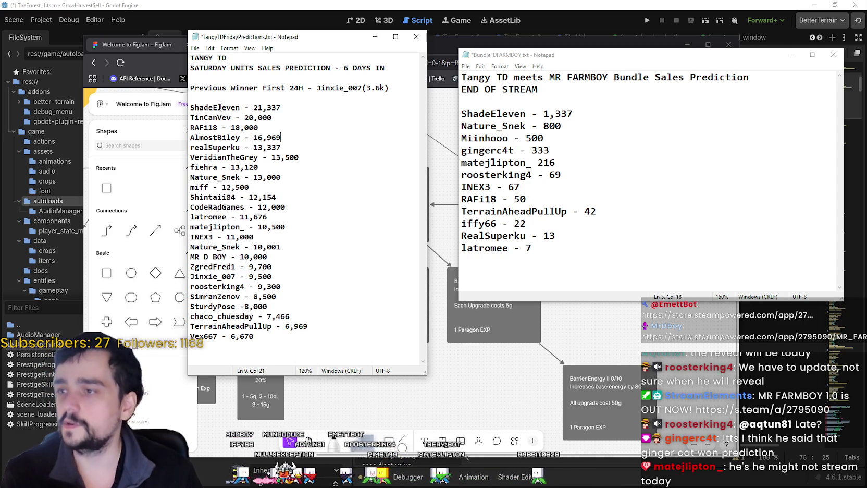
key("Up")
key("Up")
key("Up")
key("Return")
key("Up")
key("ctrl+v")
Step: Save both the Tangy TD list and the bundle prediction list
key("ctrl+s")
left_click(331, 174)
left_click(655, 177)
key("ctrl+s")
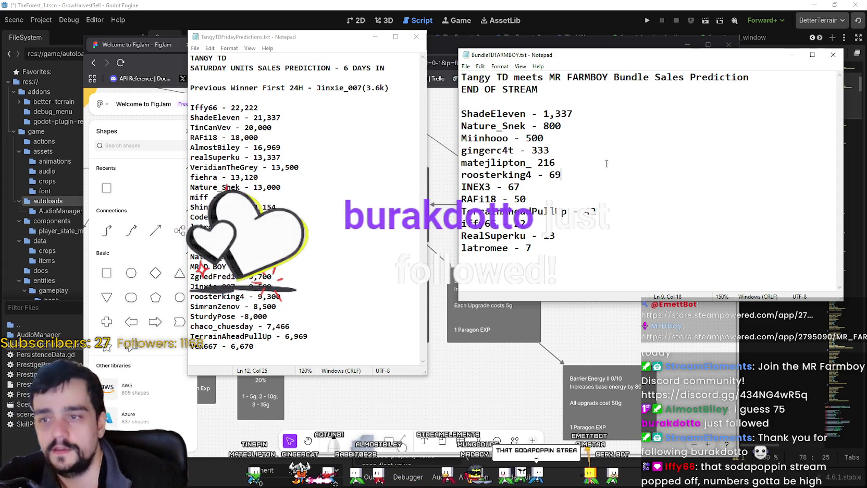
Step: Add a viewer's entry predicting 75 below the 216 line and save the bundle list
left_click(585, 245)
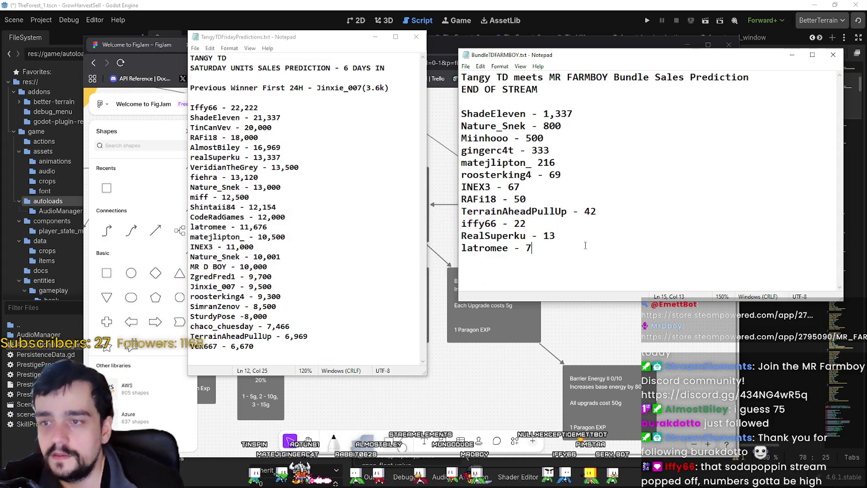
left_click(573, 162)
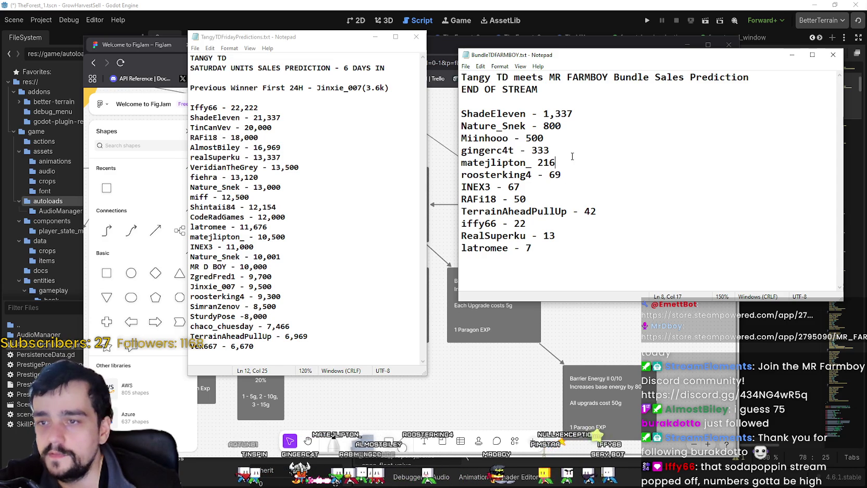
key("Return")
type("AlmostB")
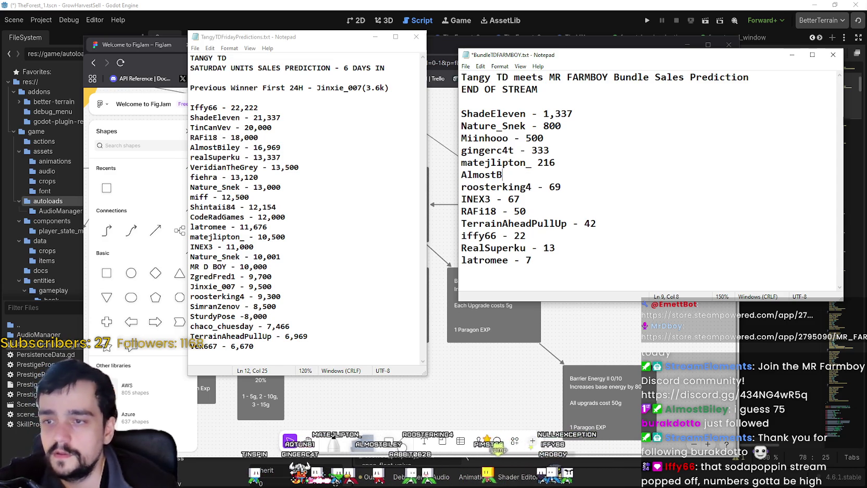
type("iley - 75")
key("ctrl+s")
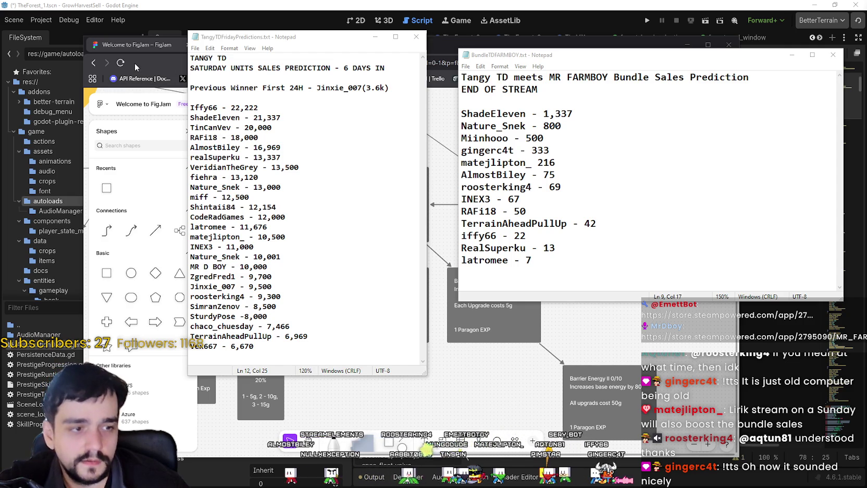
Step: Bring up Sub Sunday's week 11 voting page in a narrower window, scrolled to MR FARMBOY's 9 votes
left_click(156, 62)
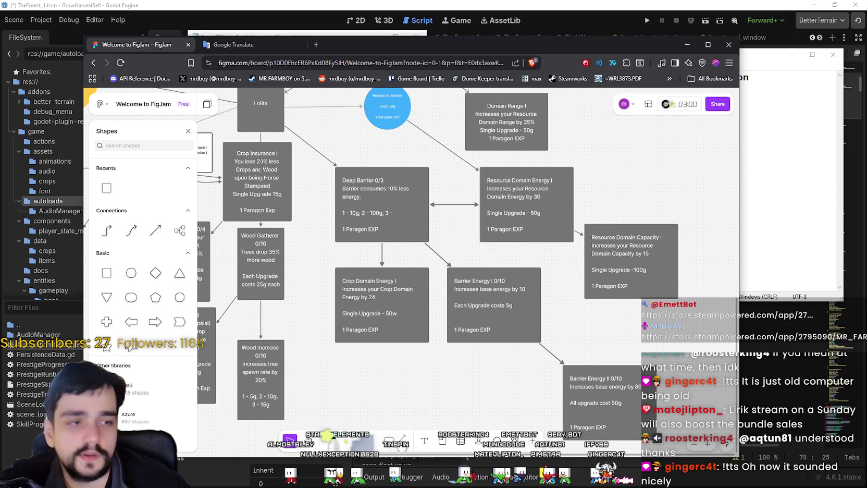
left_click(307, 33)
scroll(422, 249, "up", 10)
scroll(422, 249, "down", 2)
scroll(365, 209, "up", 2)
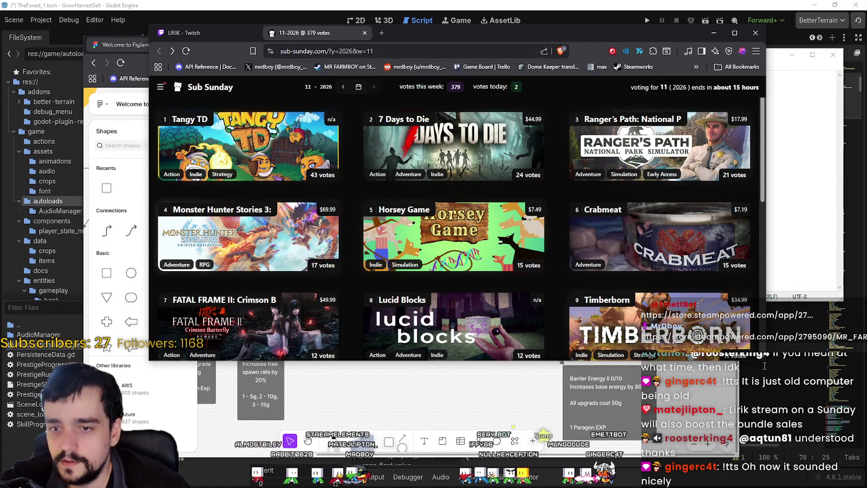
left_click_drag(766, 234, 705, 235)
scroll(354, 214, "down", 4)
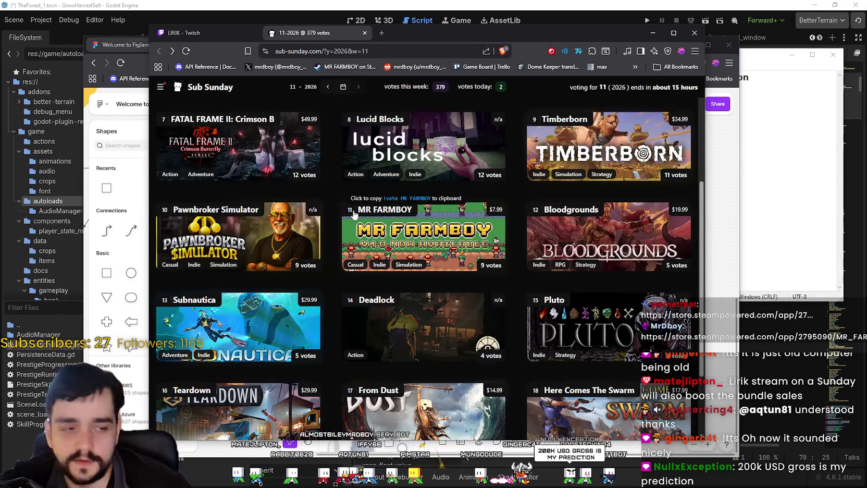
scroll(409, 253, "up", 1)
scroll(409, 253, "up", 5)
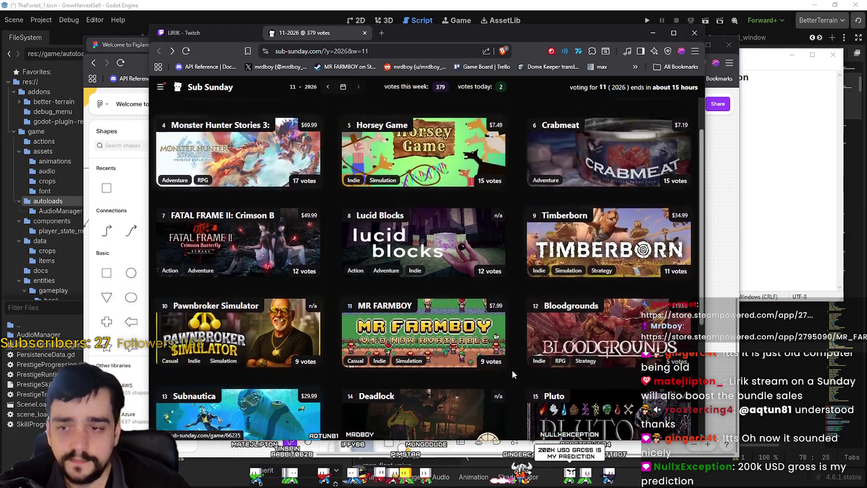
scroll(396, 277, "down", 5)
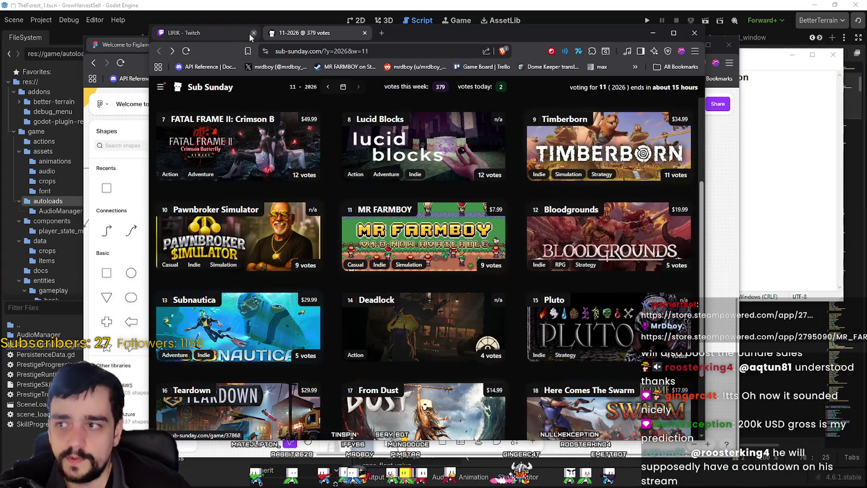
Step: Switch to LIRIK's Twitch channel, collapse the followed-channels sidebar, reposition the window, and reload the page
left_click(221, 36)
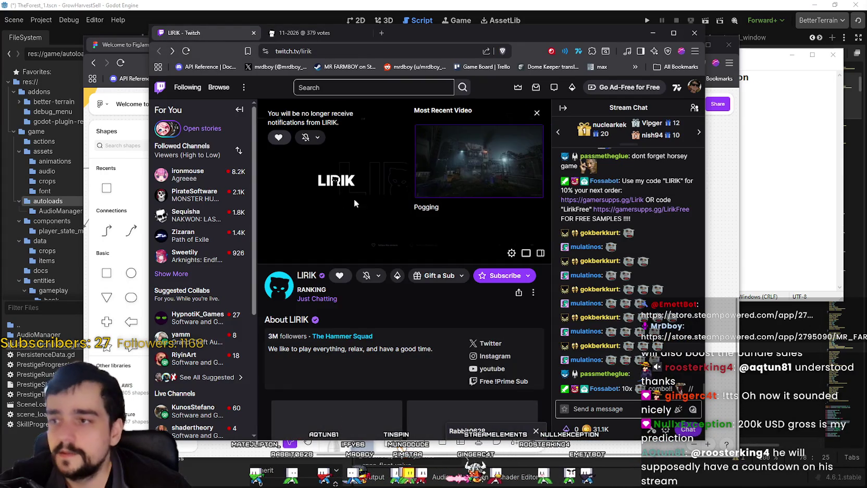
left_click(239, 109)
left_click(313, 51)
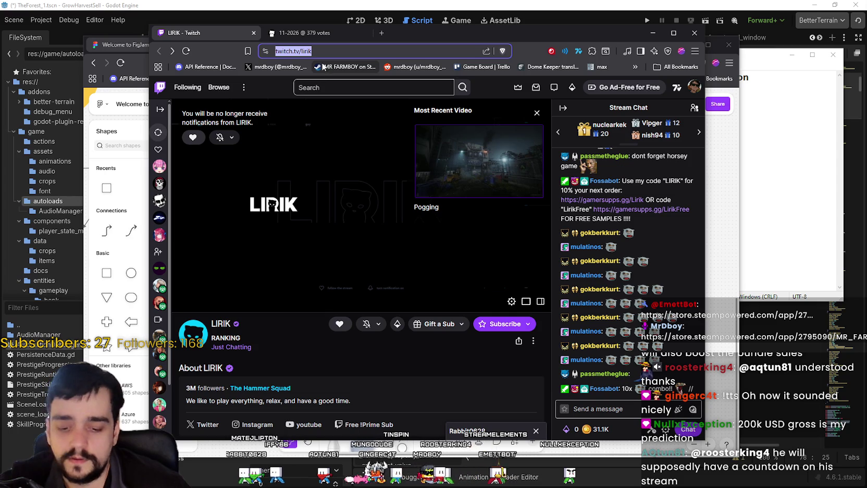
left_click(633, 399)
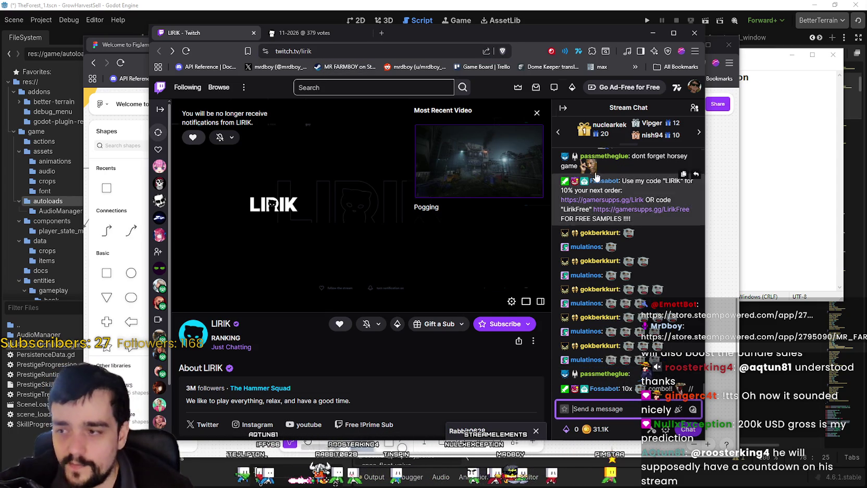
left_click_drag(575, 32, 503, 12)
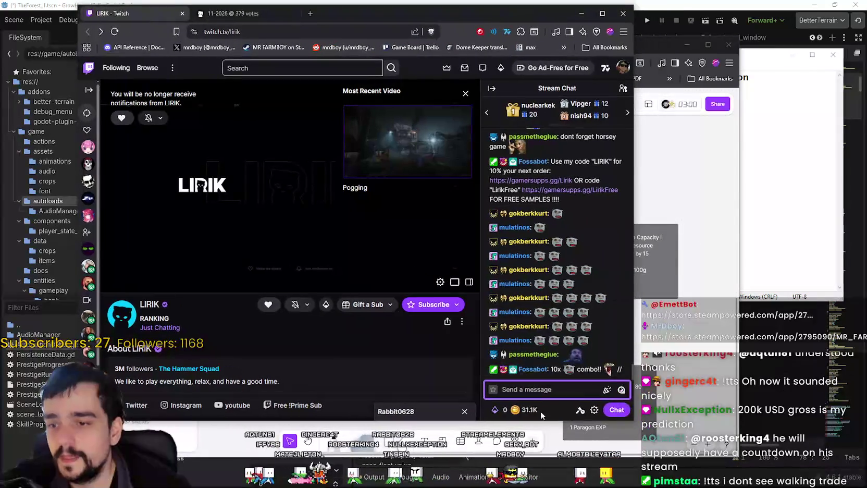
left_click(537, 406)
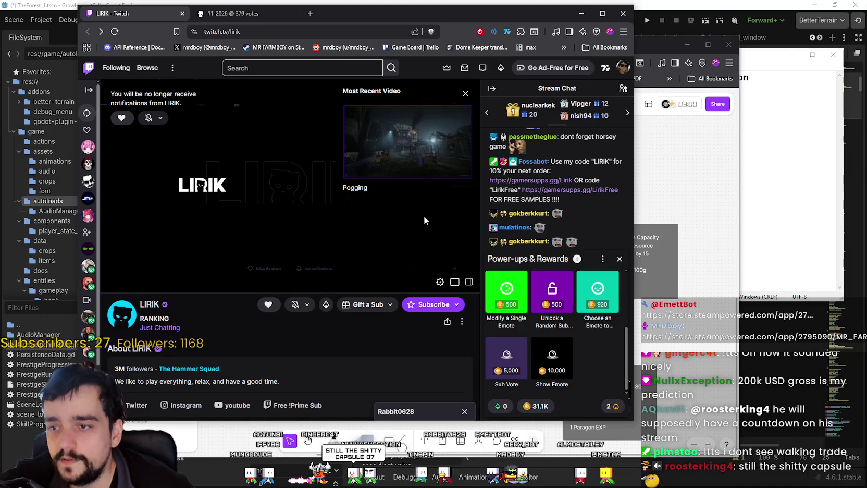
left_click(115, 31)
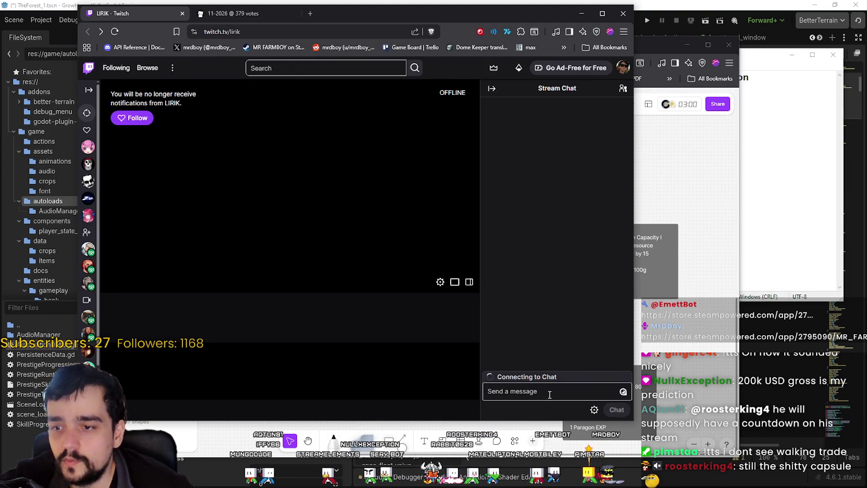
Step: Redeem a 5,000-point Sub Vote reading '!vote MR FARMBOY' in LIRIK's chat
left_click(542, 392)
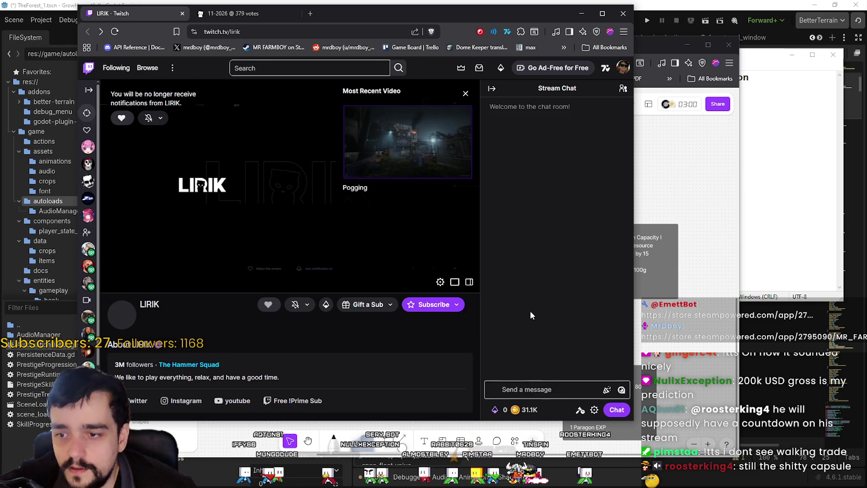
left_click(524, 410)
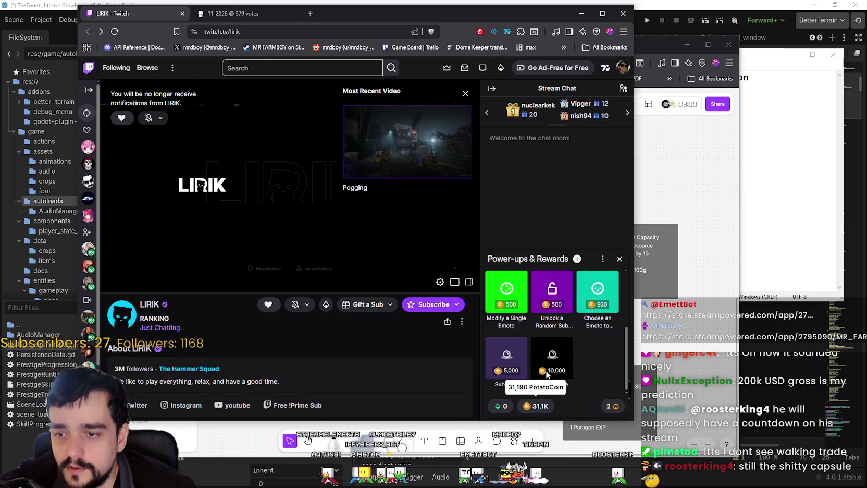
left_click(504, 357)
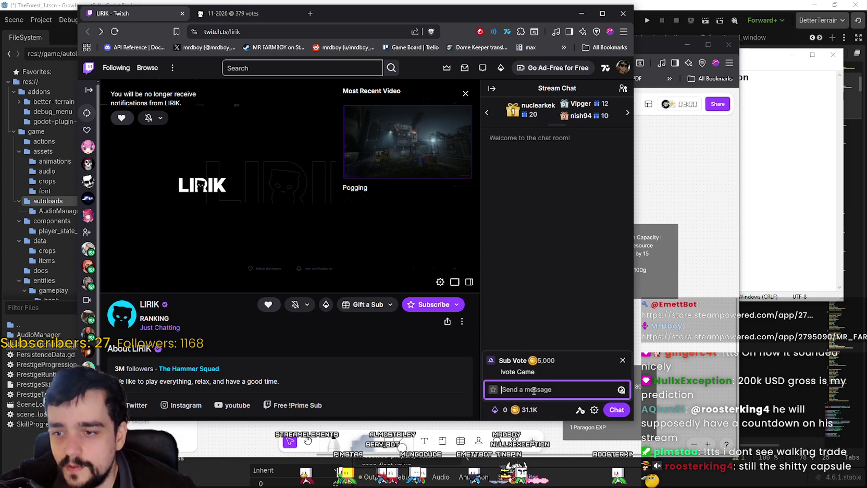
type("!vote MR FAR")
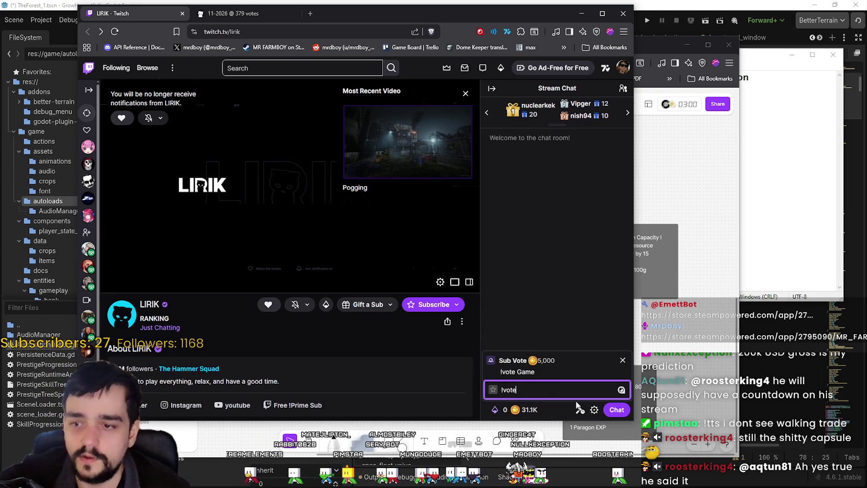
type("MBOY")
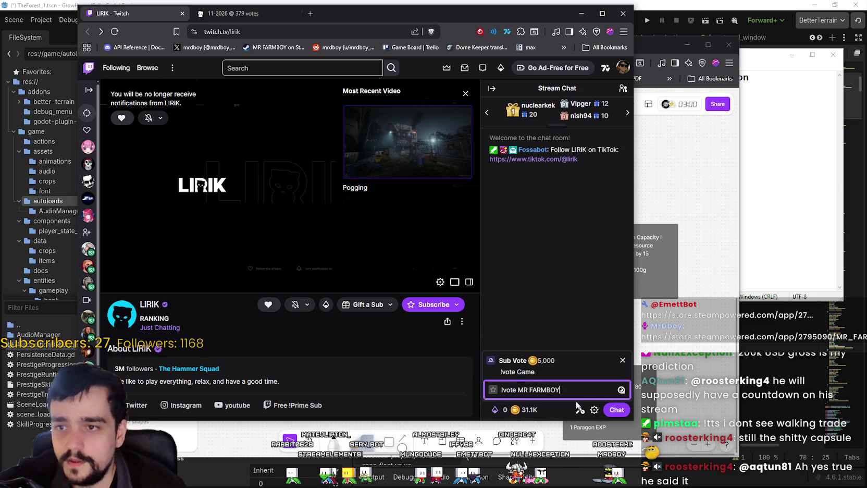
key("Return")
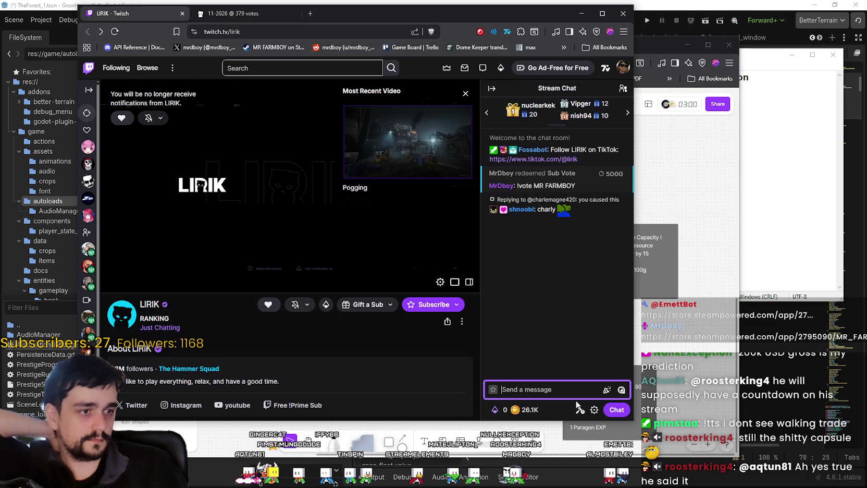
left_click(567, 296)
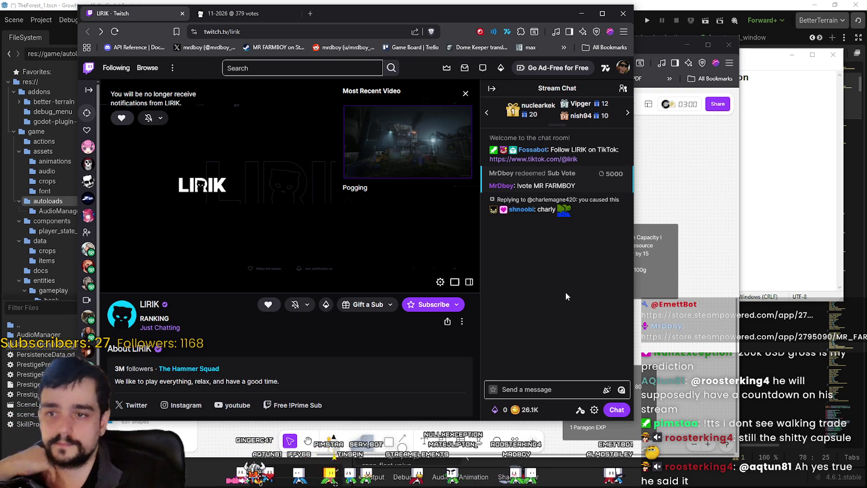
Step: Post a chat message as a solo dev asking viewers to 'vote MR FARMBOY :)' with a hugg emote
left_click(555, 385)
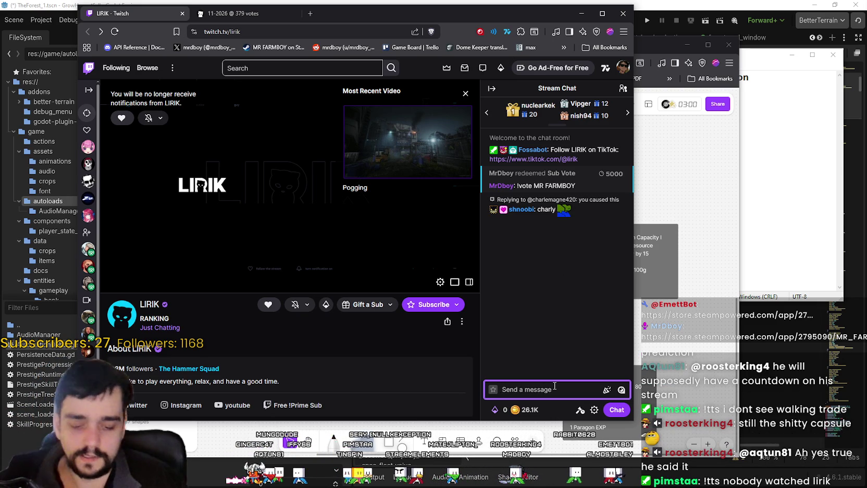
type("Hi guys,")
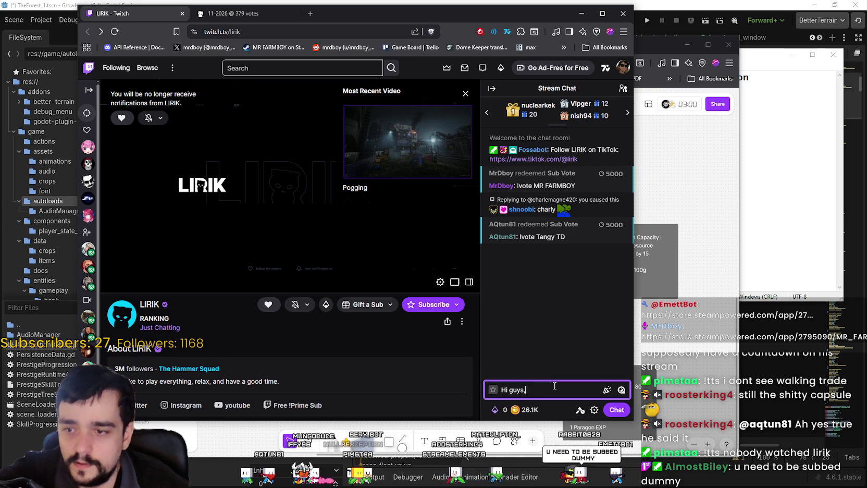
type("m a v")
type("lode")
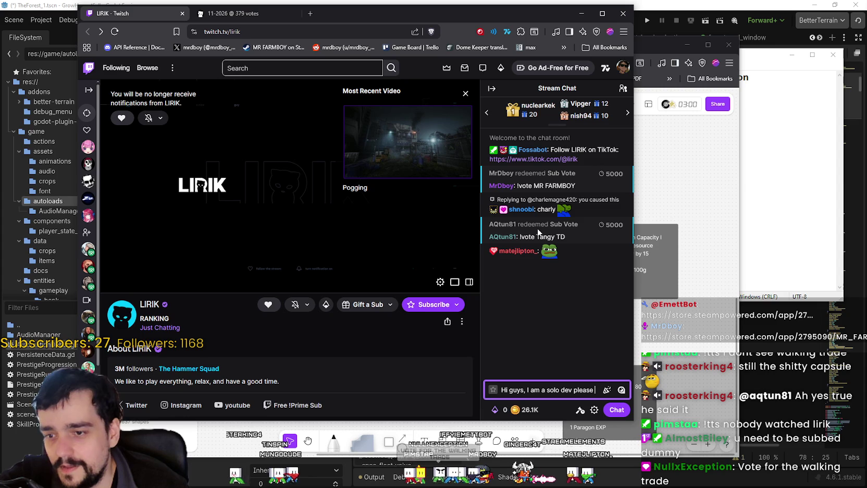
type("vote MR FARMBOY :)")
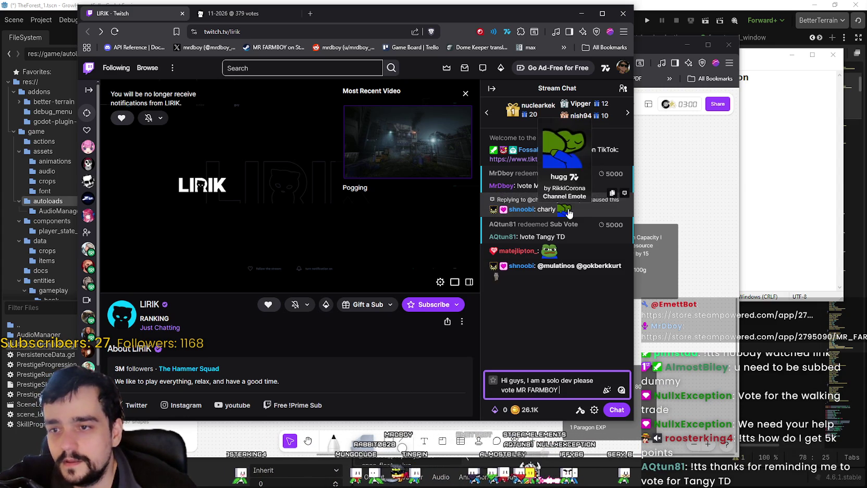
type("hugg")
key("Return")
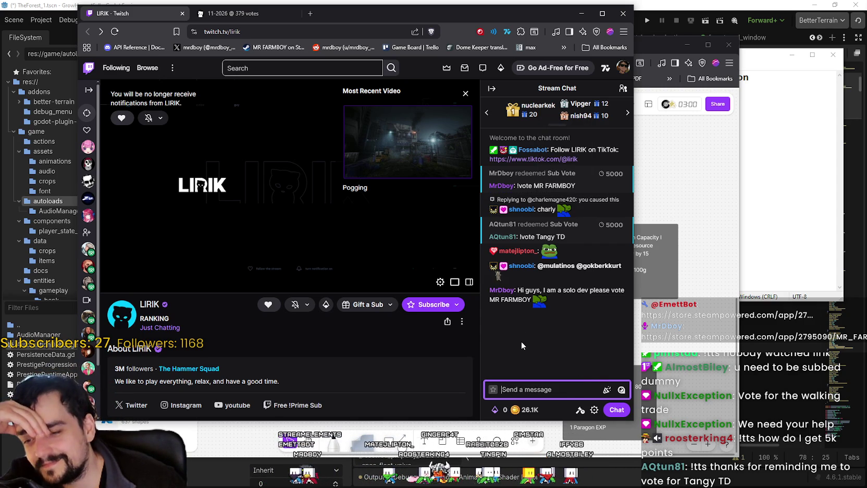
left_click(269, 15)
scroll(355, 242, "up", 4)
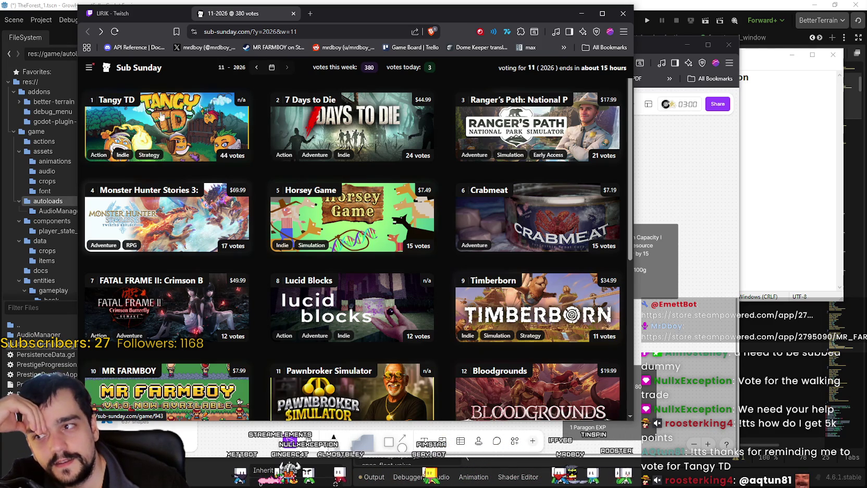
scroll(398, 270, "down", 2)
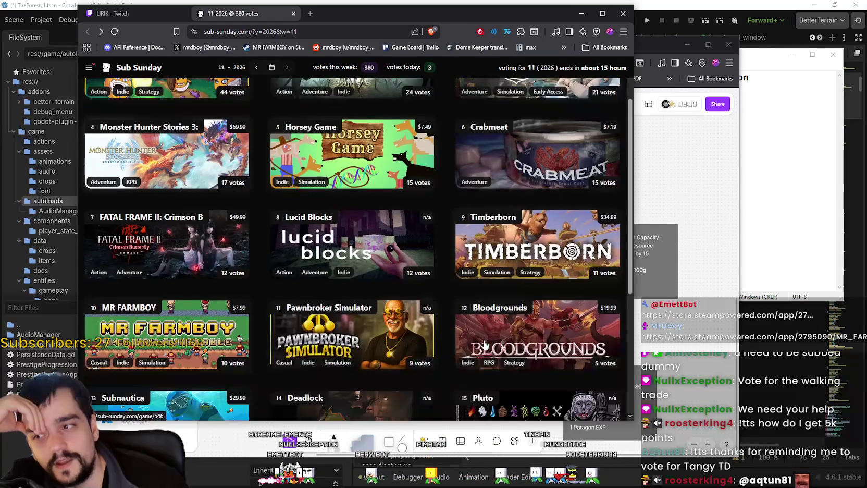
scroll(165, 145, "up", 2)
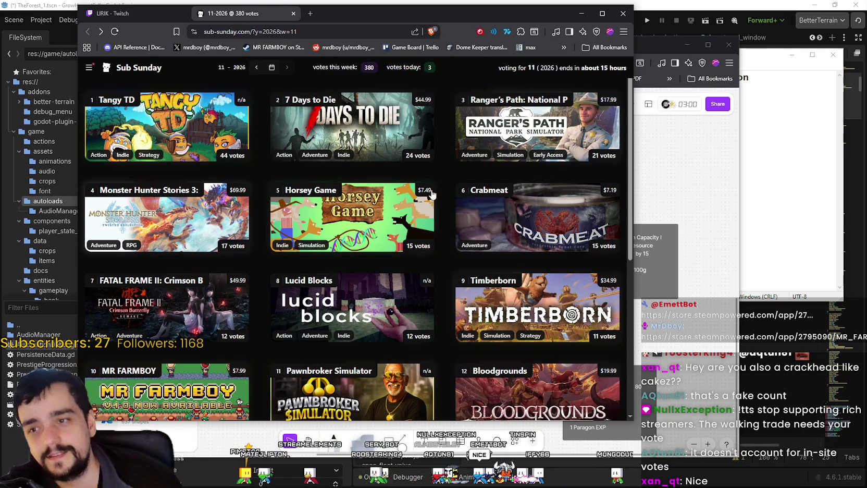
left_click(110, 13)
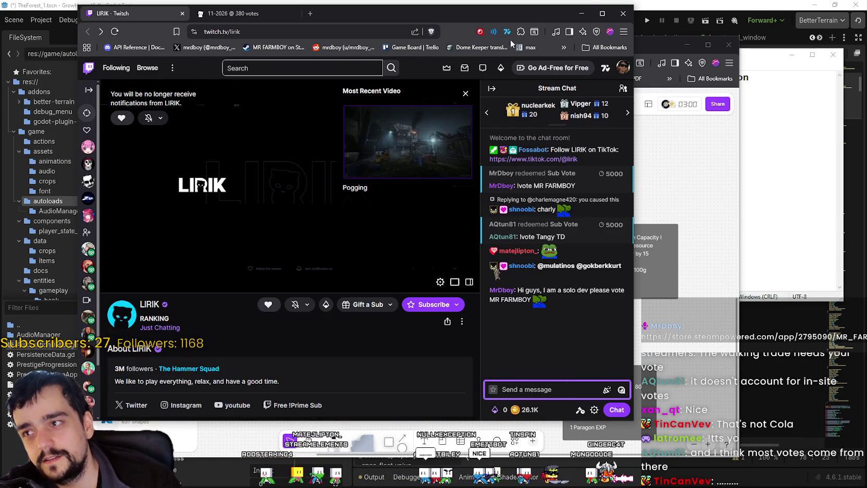
Step: Minimize the browser and switch to Steam's MR FARMBOY community hub
left_click(579, 15)
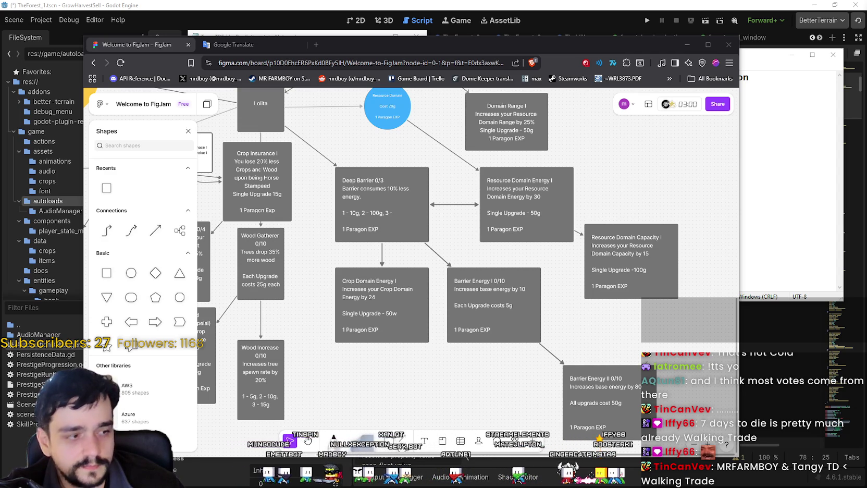
key("alt+Tab")
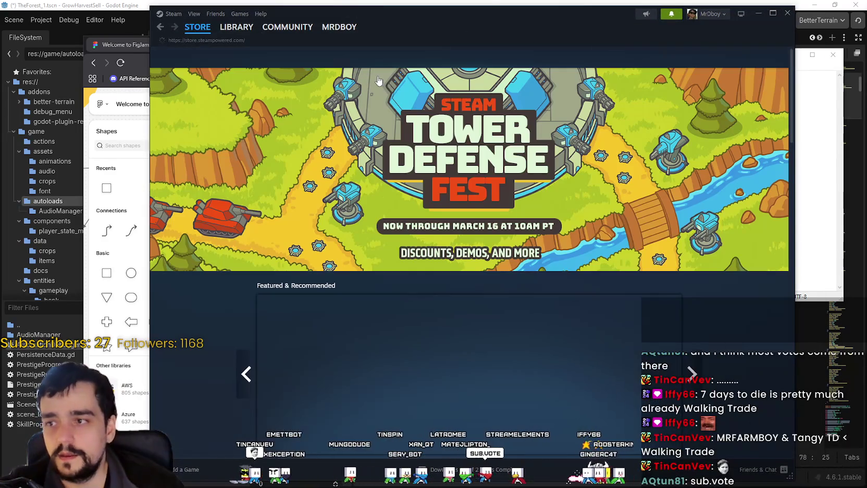
Step: Go back to MR FARMBOY's community hub and open its store page
mouse_move(197, 27)
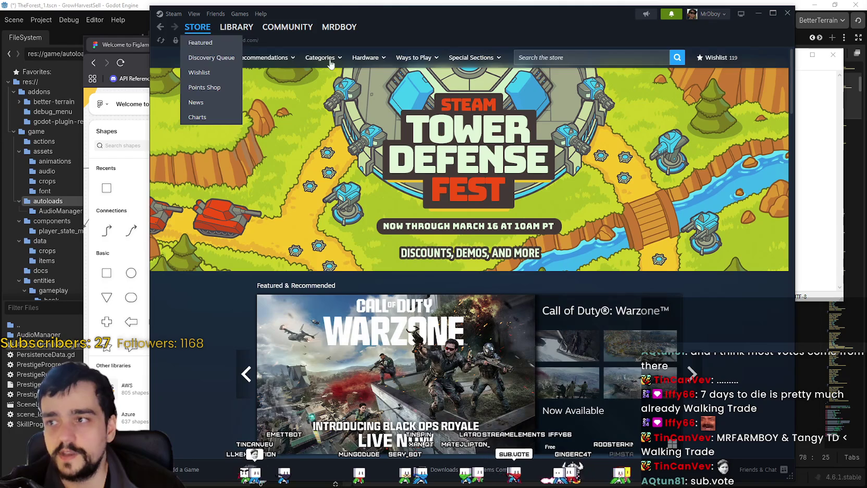
left_click(161, 26)
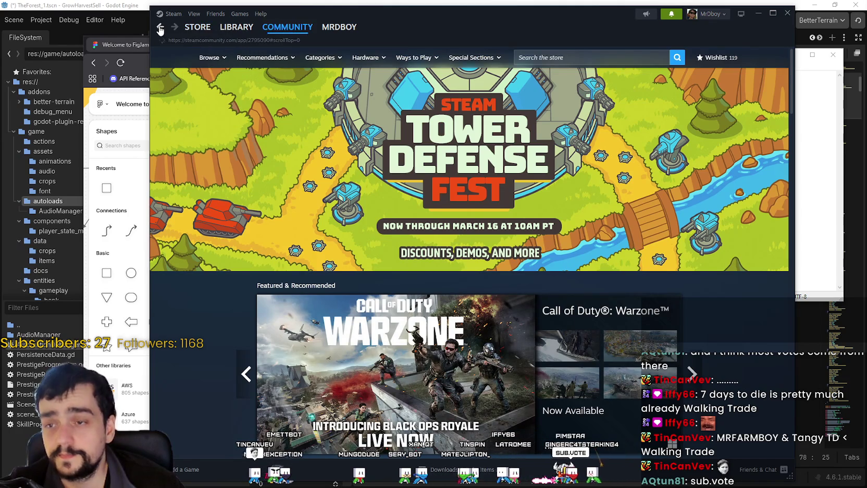
left_click(659, 65)
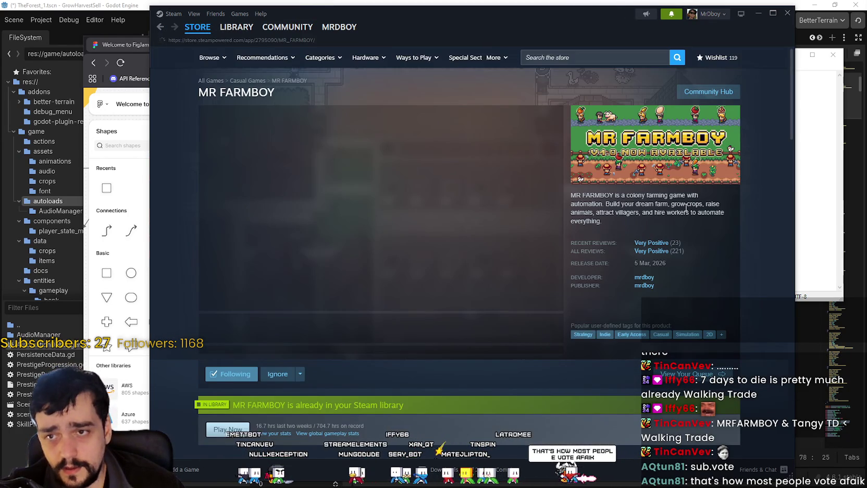
scroll(571, 339, "down", 2)
scroll(573, 343, "down", 10)
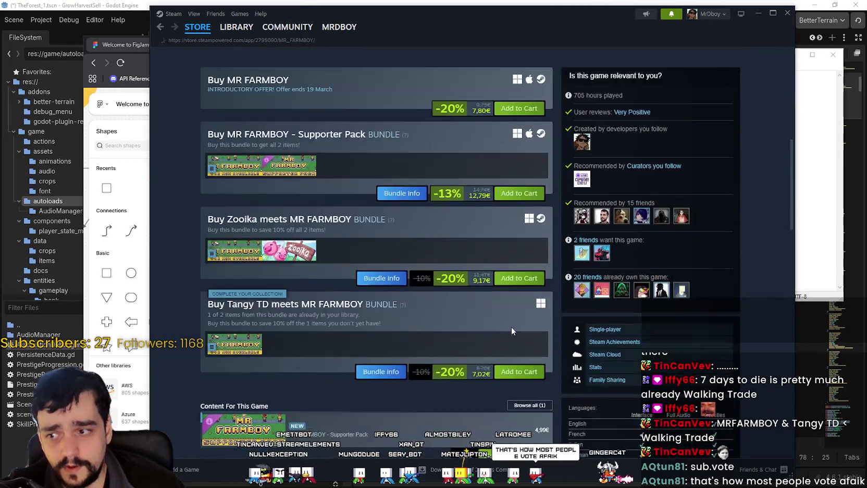
scroll(359, 272, "up", 4)
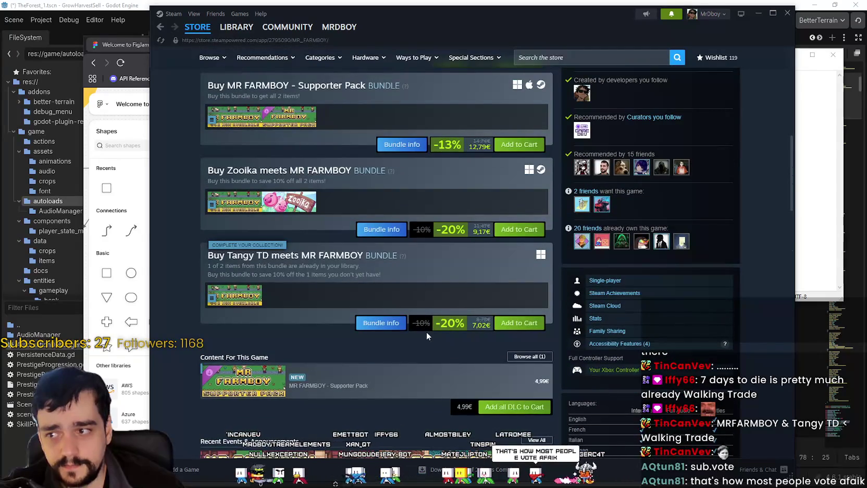
Step: Note the Tangy TD meets MR FARMBOY bundle, then open the 'No carrier boots?' discussion from notifications
left_click_drag(225, 256, 411, 261)
scroll(488, 340, "up", 10)
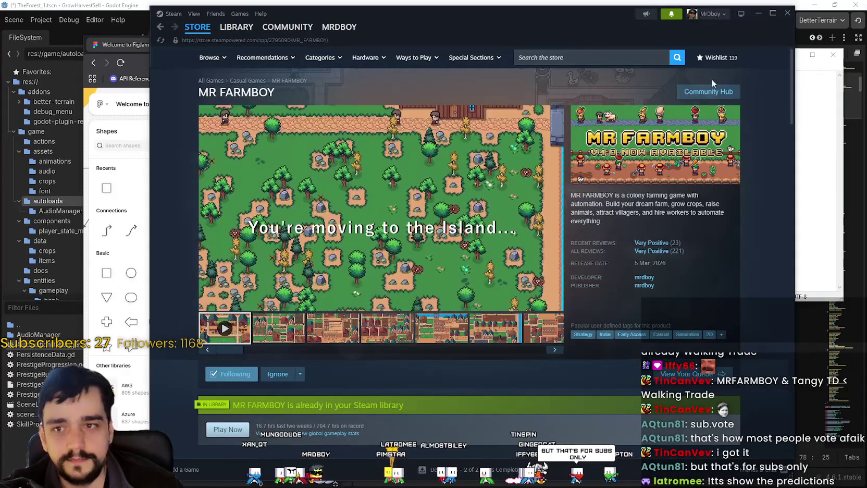
left_click(672, 14)
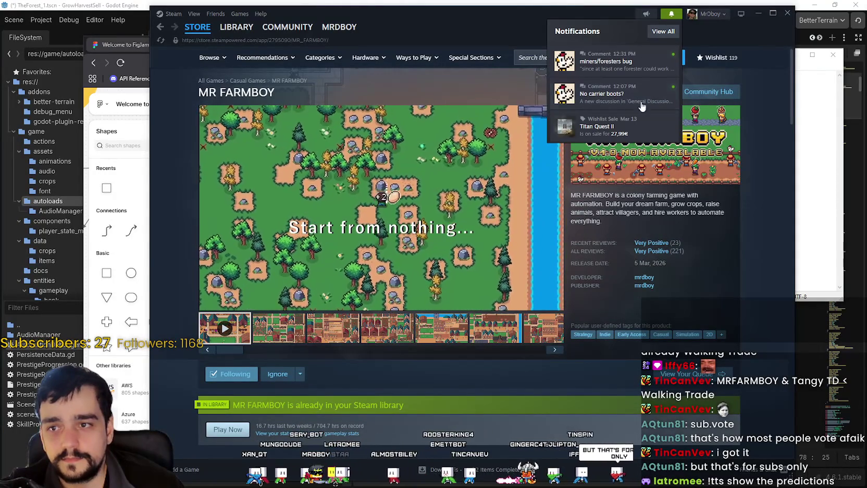
left_click(620, 96)
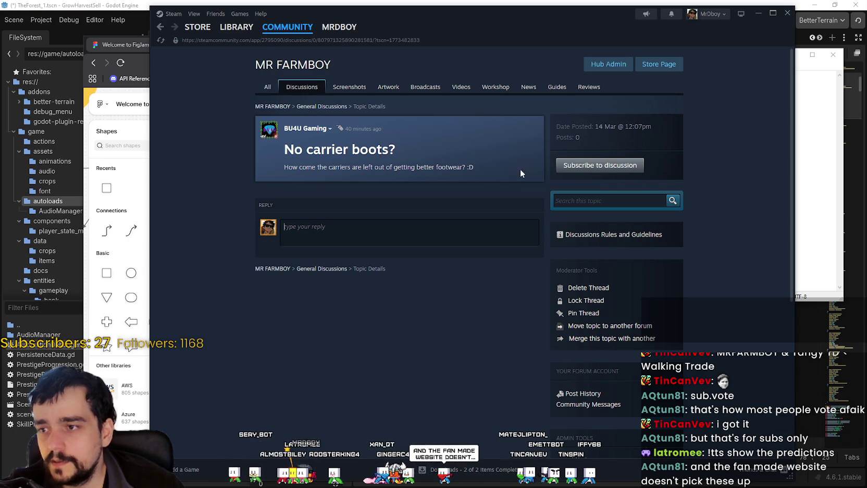
Step: Quote 'No carrier boots?' and reply: carriers only walk on roads, and you can build better roads
left_click(499, 131)
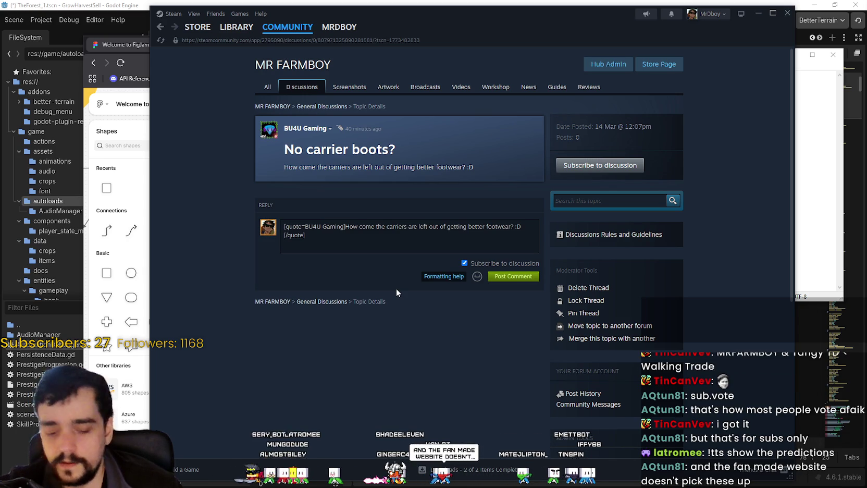
key("Return")
key("Return")
type("Because they only Walk on Roads, and Rod")
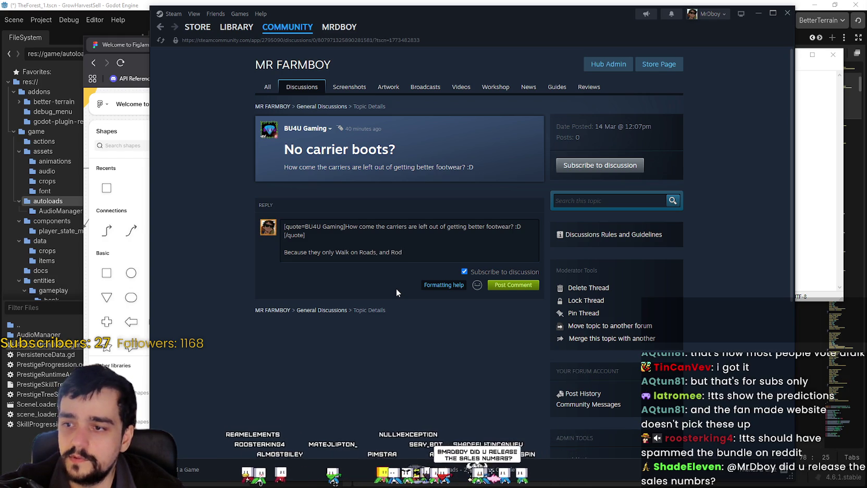
key("BackSpace")
key("BackSpace")
key("BackSpace")
type("you acn")
key("BackSpace")
key("BackSpace")
type("n build better roads :)")
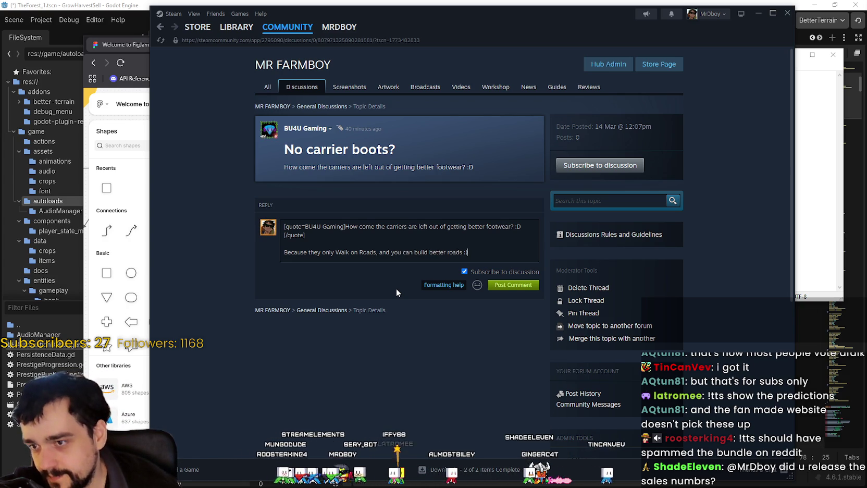
left_click(514, 285)
left_click(671, 13)
left_click(610, 70)
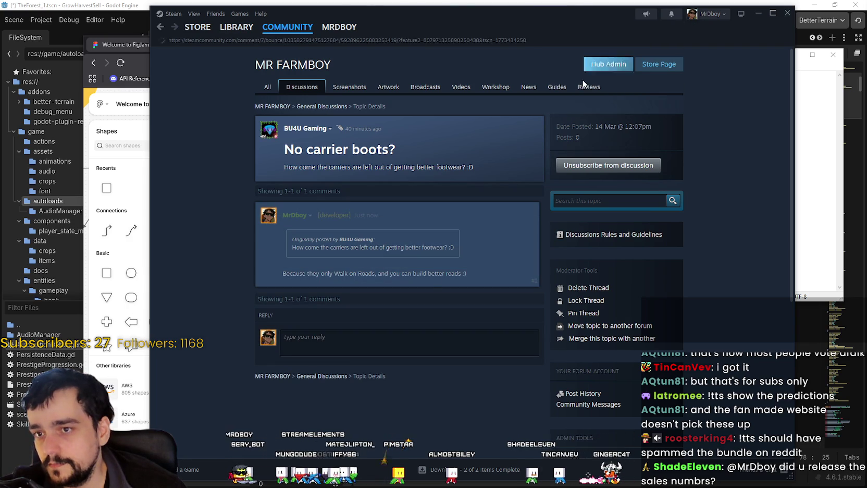
Step: Read the developer's second reply about tree nodes in the miners/foresters bug thread
scroll(521, 376, "up", 5)
scroll(517, 369, "up", 1)
triple_click(450, 311)
left_click(452, 311)
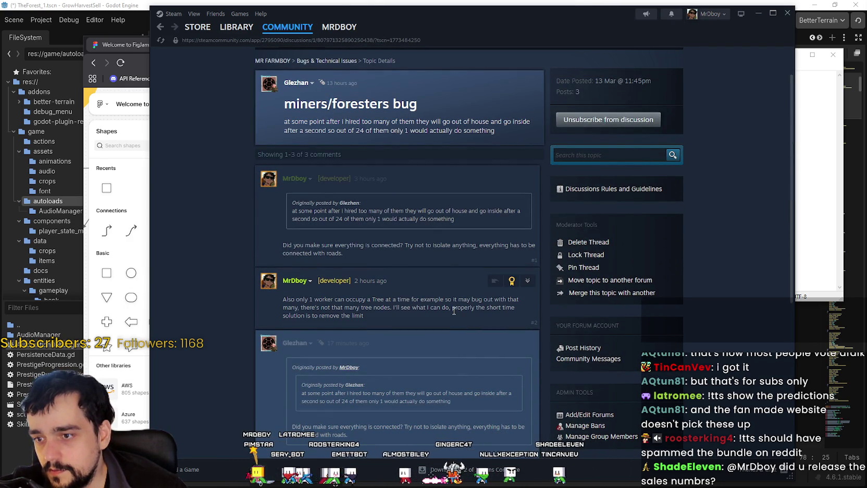
left_click_drag(288, 307, 400, 316)
left_click(399, 316)
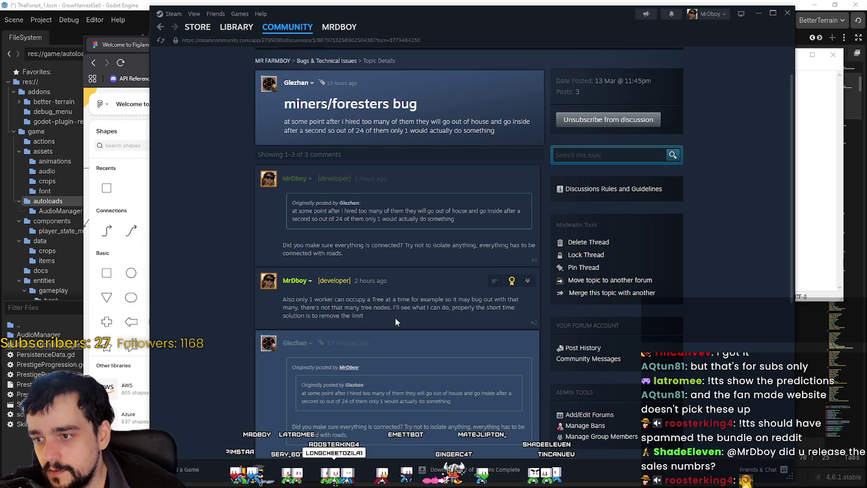
Step: Scroll down and read the last reply in the miners/foresters bug thread
scroll(391, 314, "down", 3)
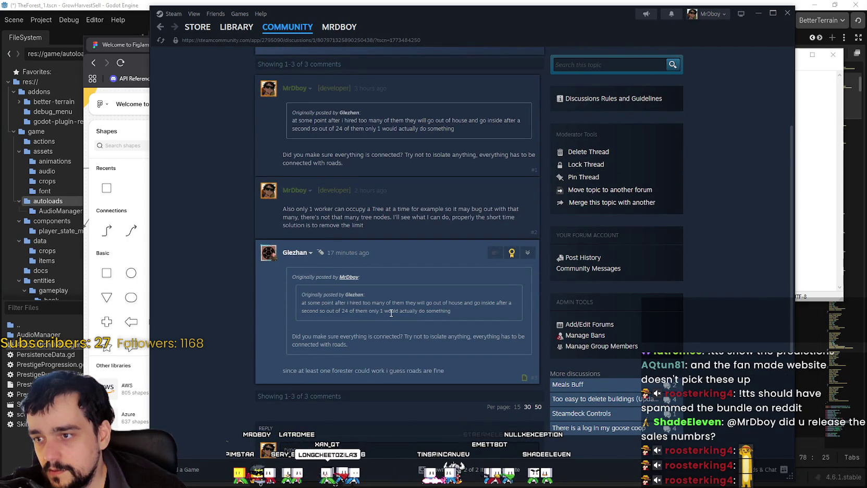
scroll(388, 315, "up", 3)
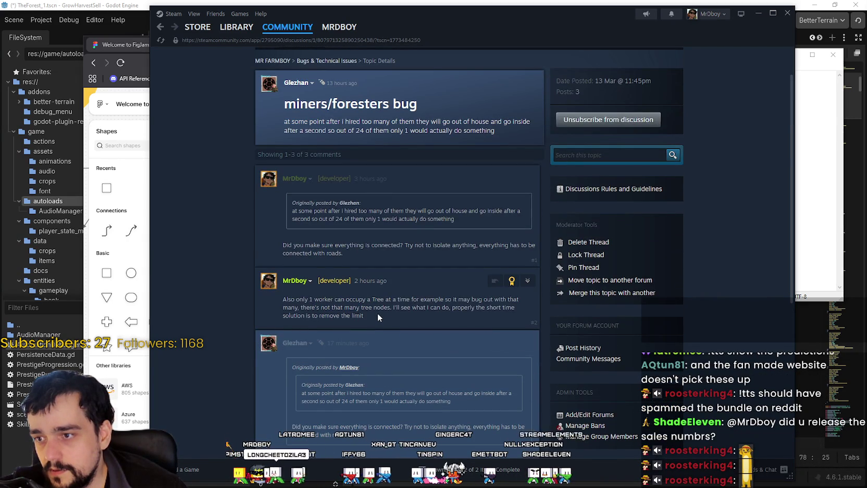
scroll(377, 315, "down", 8)
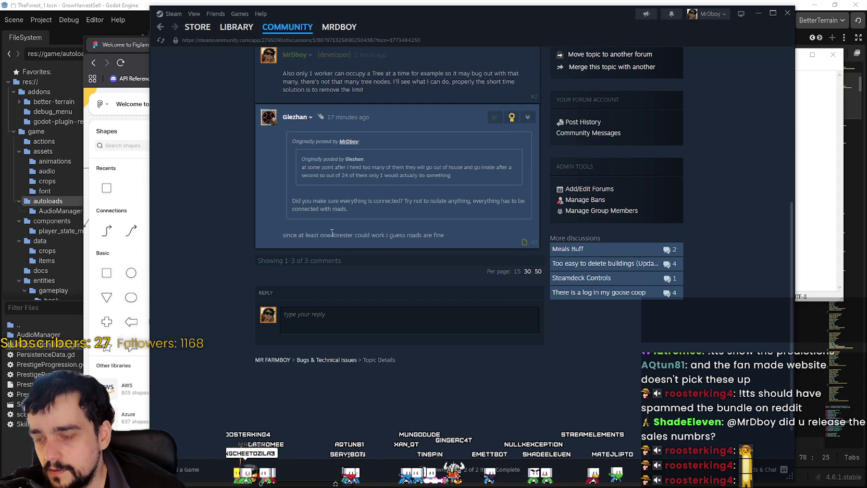
left_click_drag(287, 235, 465, 238)
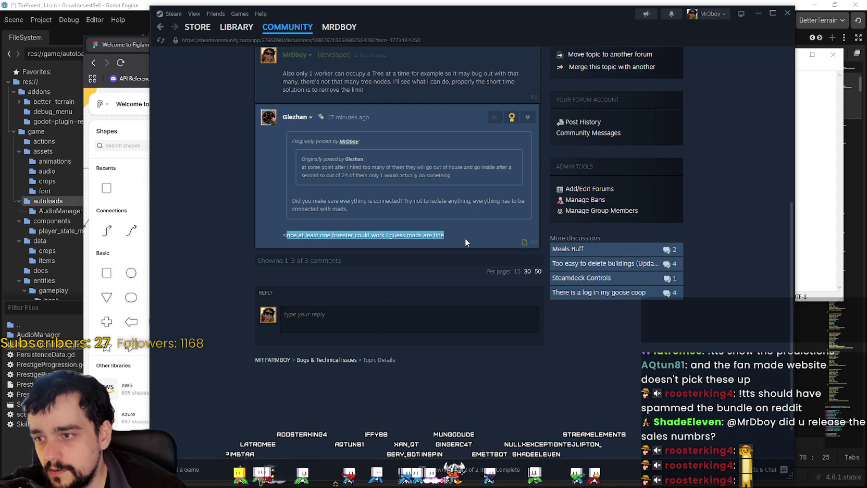
left_click(457, 235)
left_click_drag(458, 235, 273, 232)
left_click(545, 357)
scroll(539, 355, "up", 4)
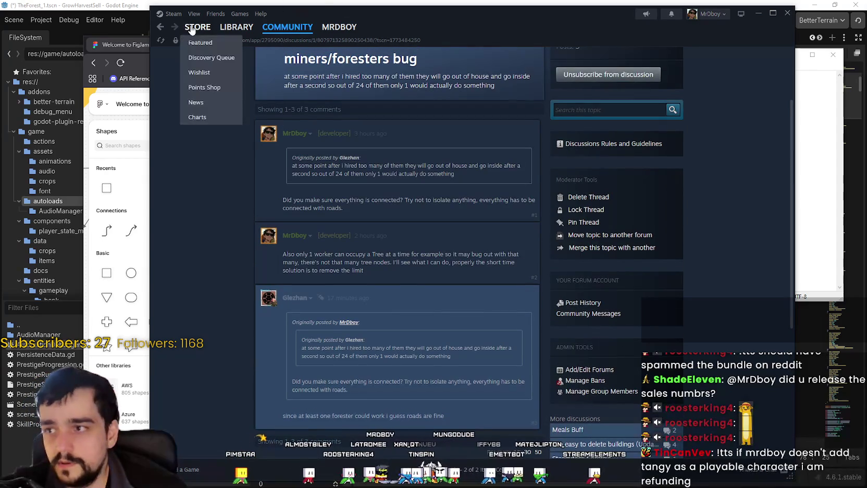
Step: Minimize Steam and select the Resource Domain Capacity sticky on the FigJam skill tree
left_click(759, 13)
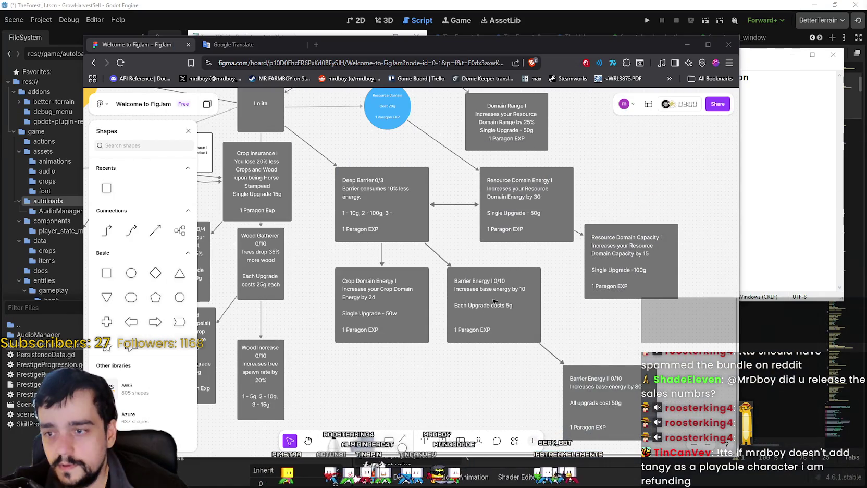
scroll(576, 268, "down", 2)
scroll(639, 280, "right", 2)
left_click(600, 286)
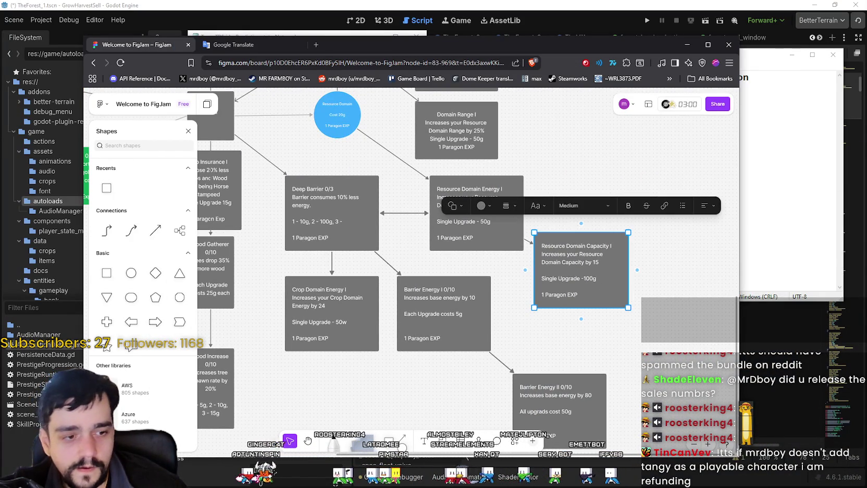
scroll(669, 313, "up", 1)
scroll(670, 313, "right", 1)
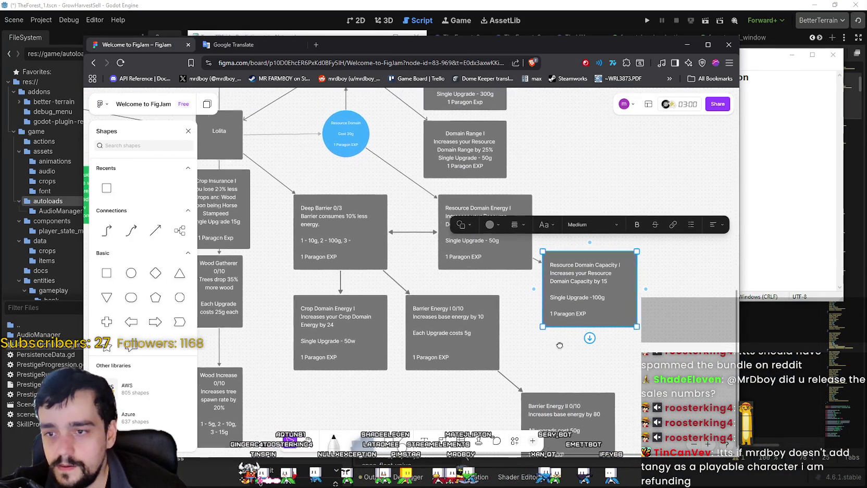
left_click(670, 314)
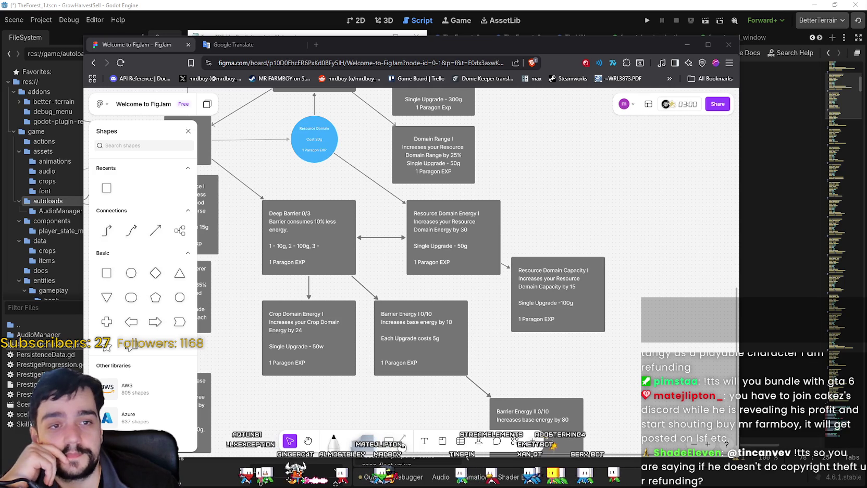
Step: Bring the bundle list and TangyTDFridayPredictions.txt to the front, moving the Friday window up and left
key("alt+Tab")
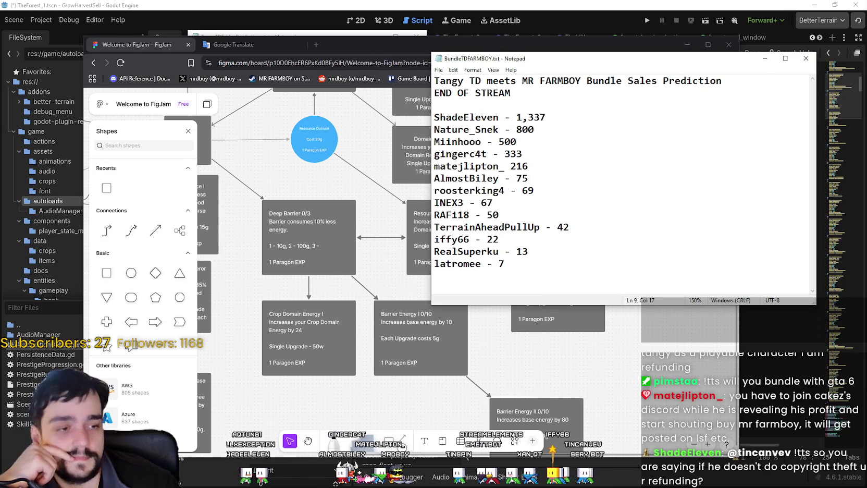
key("alt+Tab")
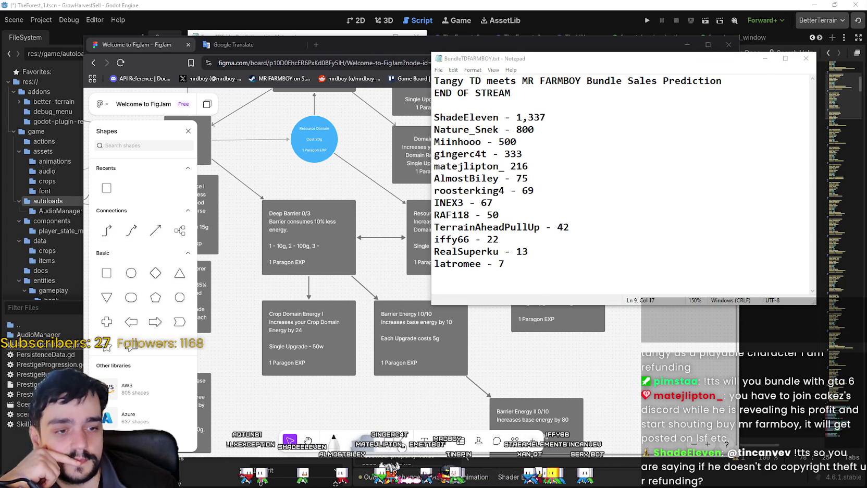
left_click_drag(289, 38, 232, 20)
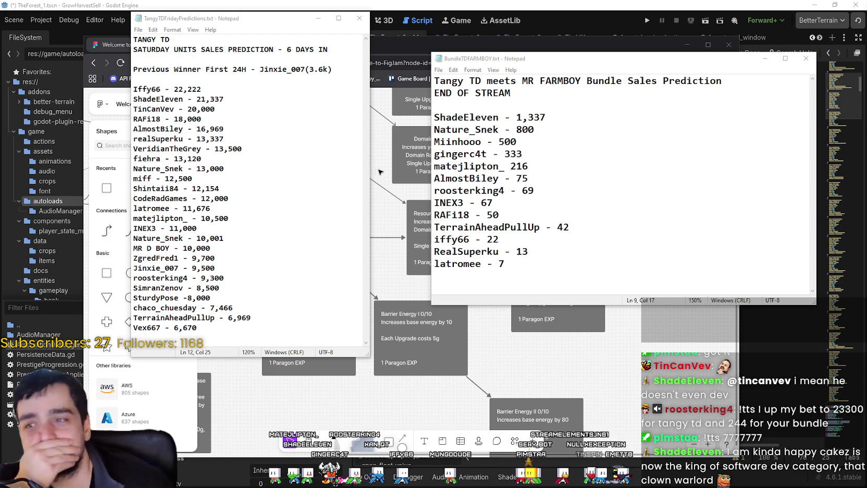
left_click(569, 183)
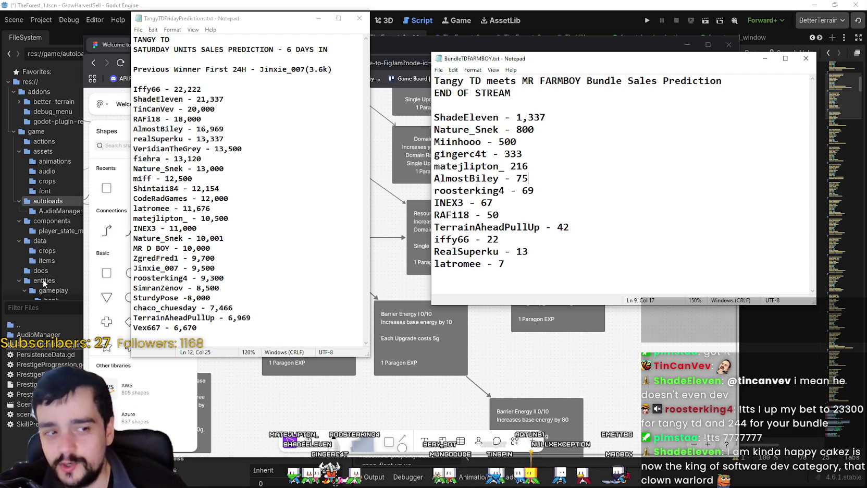
Step: Arrange the Friday and bundle Notepad windows side by side and scan the Friday entries
mouse_move(205, 18)
left_mouse_down()
mouse_move(684, 91)
mouse_move(529, 44)
left_mouse_up()
left_click_drag(730, 89, 755, 73)
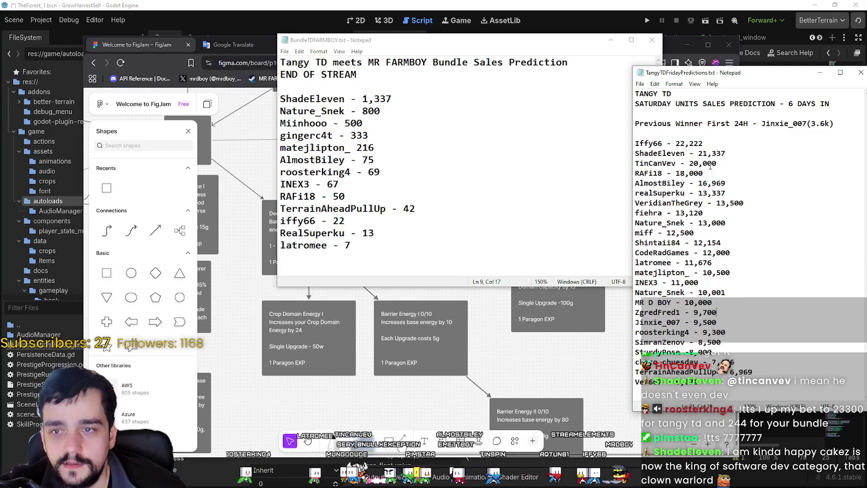
left_click(742, 293)
mouse_move(636, 158)
left_mouse_down()
mouse_move(672, 269)
mouse_move(709, 336)
left_mouse_up()
left_click(709, 355)
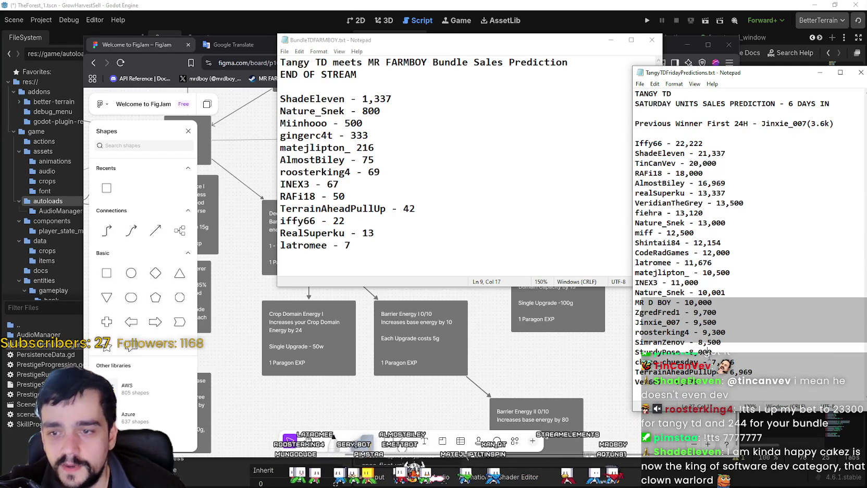
left_click_drag(666, 281, 657, 265)
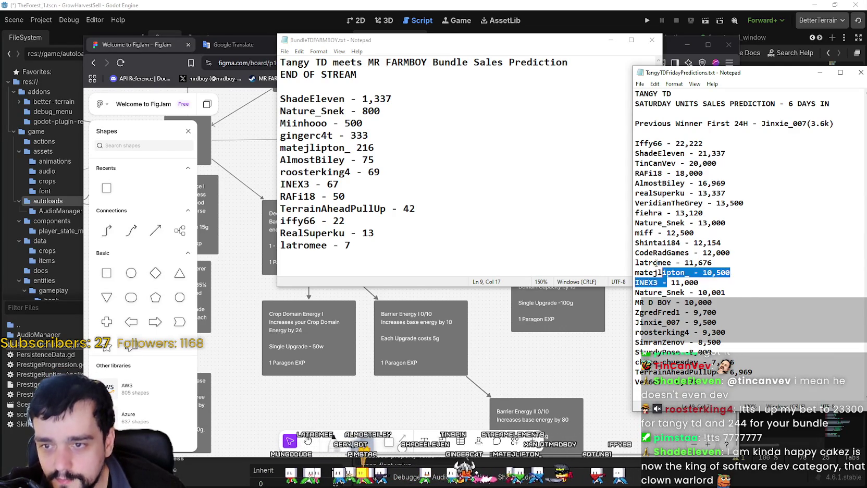
left_click(659, 241)
triple_click(672, 267)
left_click(693, 262)
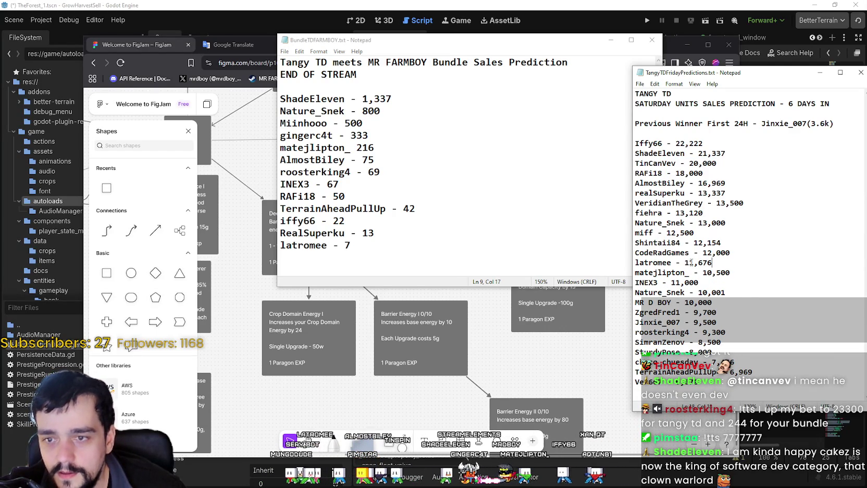
key("BackSpace")
type("4")
left_click_drag(722, 263, 636, 265)
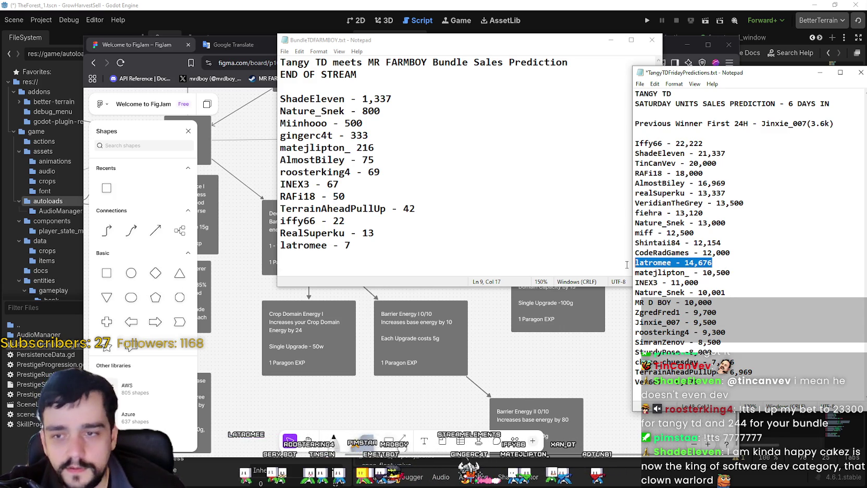
key("ctrl+x")
key("BackSpace")
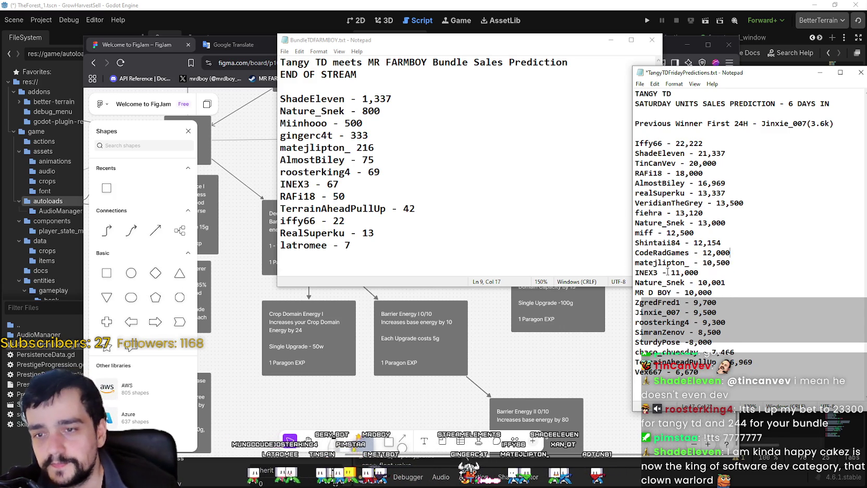
left_click(743, 186)
key("Return")
key("ctrl+v")
key("ctrl+s")
Step: Move the Tangy TD predictions window higher and review the Nature_Snek and CodeRadGames entries
key("Down")
key("Down")
key("Down")
key("End")
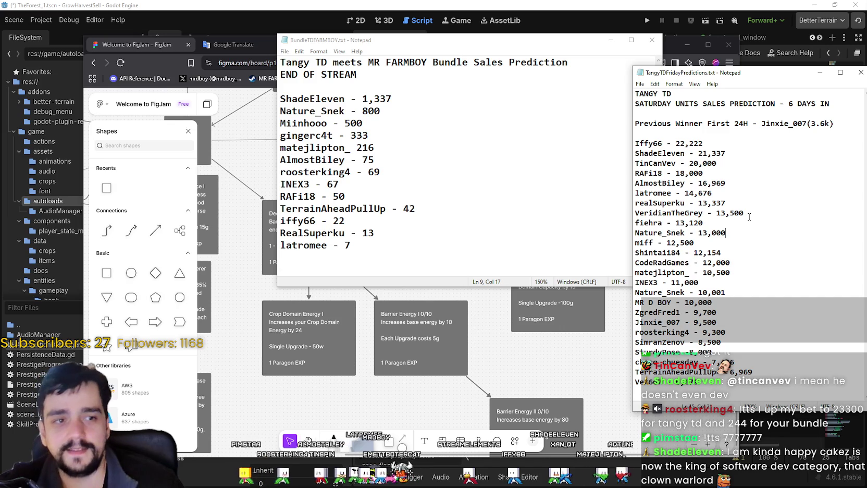
left_click_drag(721, 73, 648, 16)
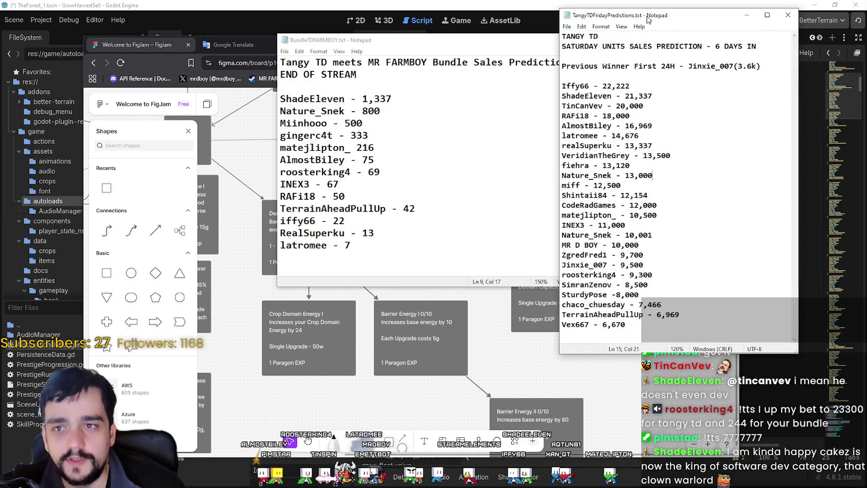
left_click(656, 205)
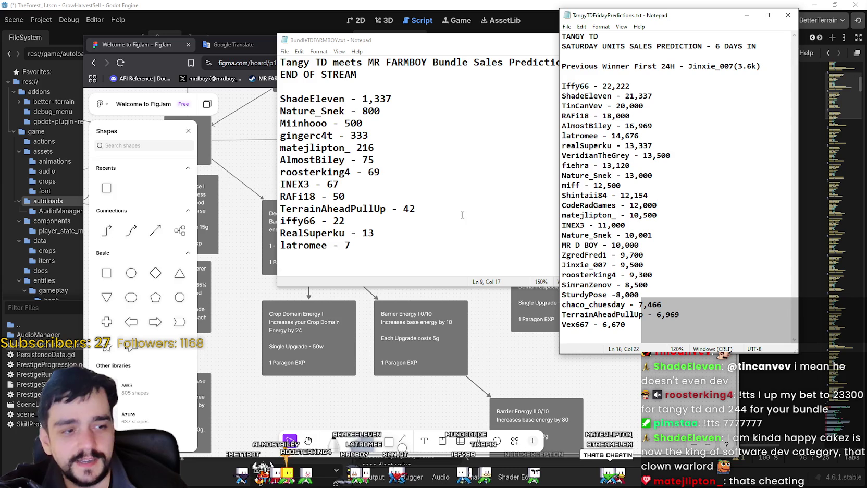
left_click(647, 126)
left_click(469, 174)
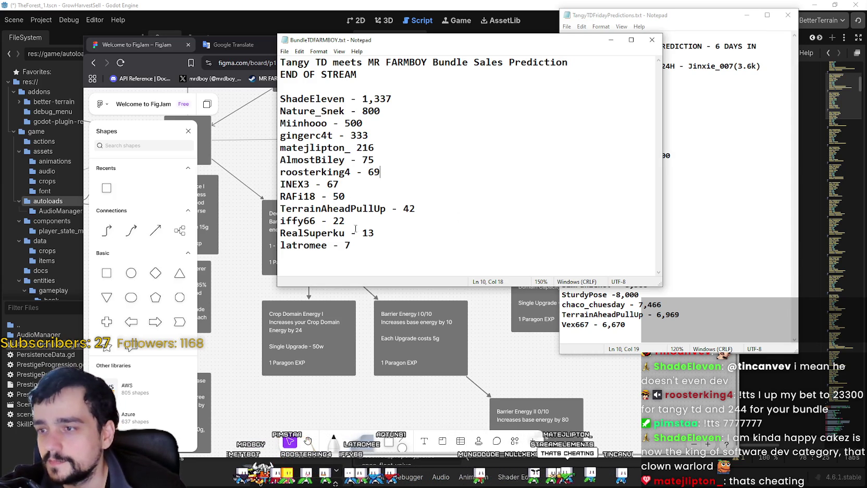
left_click(347, 245)
type("4")
left_click_drag(358, 245, 274, 249)
key("BackSpace")
key("BackSpace")
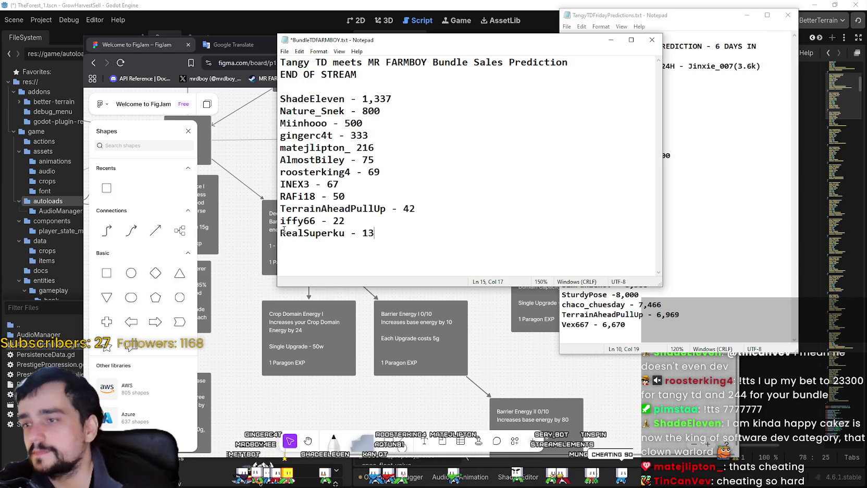
left_click(351, 198)
key("Return")
key("ctrl+v")
key("ctrl+s")
left_click(709, 220)
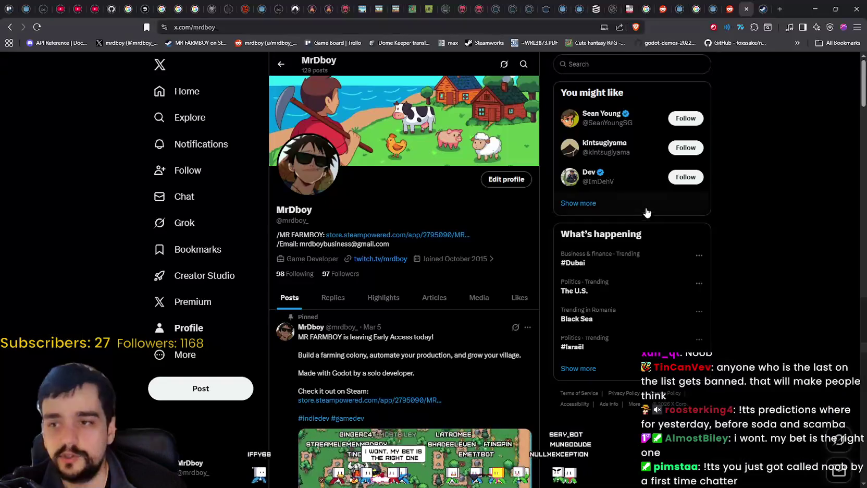
Step: Switch to SteamDB's MR FARMBOY charts page and look over its player numbers
left_click(598, 8)
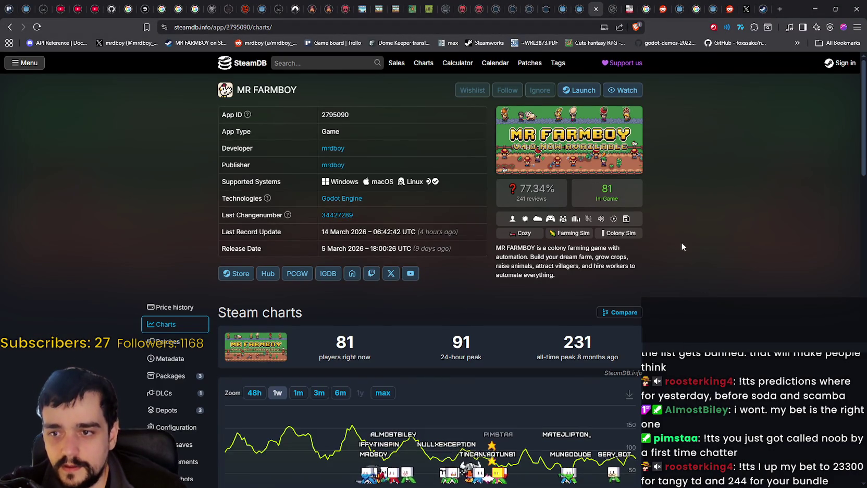
scroll(703, 338, "down", 3)
scroll(703, 340, "up", 1)
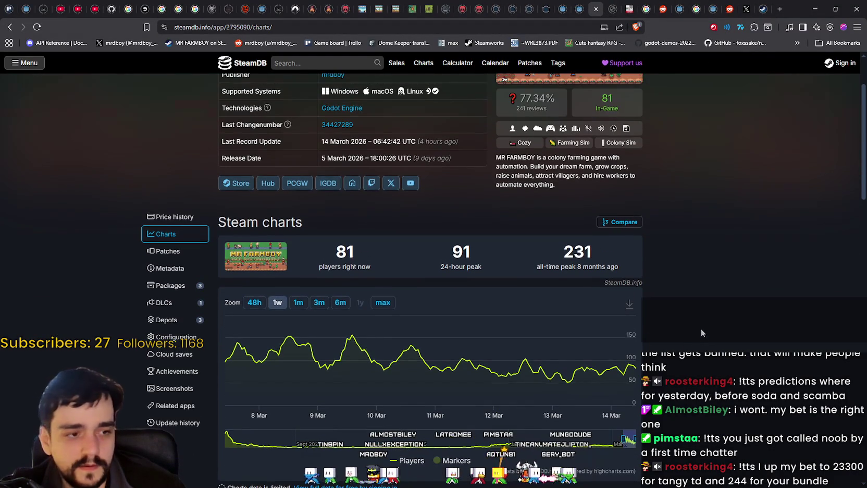
scroll(697, 320, "up", 2)
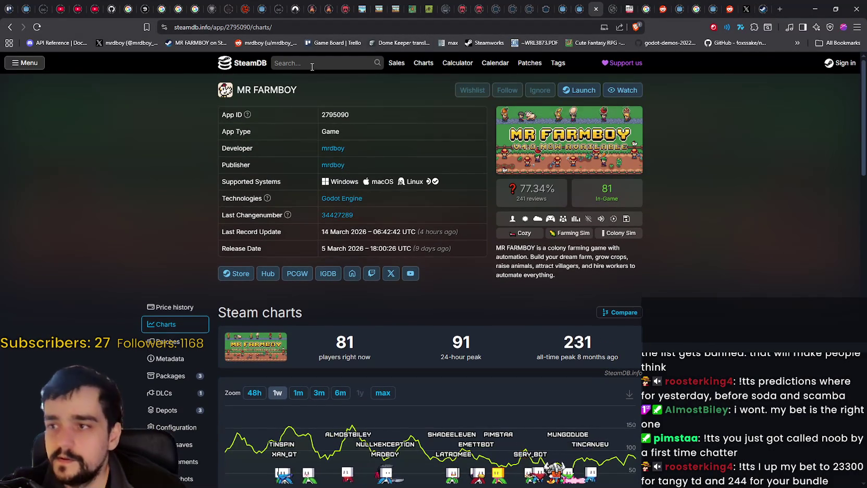
left_click(324, 63)
left_click(837, 87)
scroll(737, 309, "down", 1)
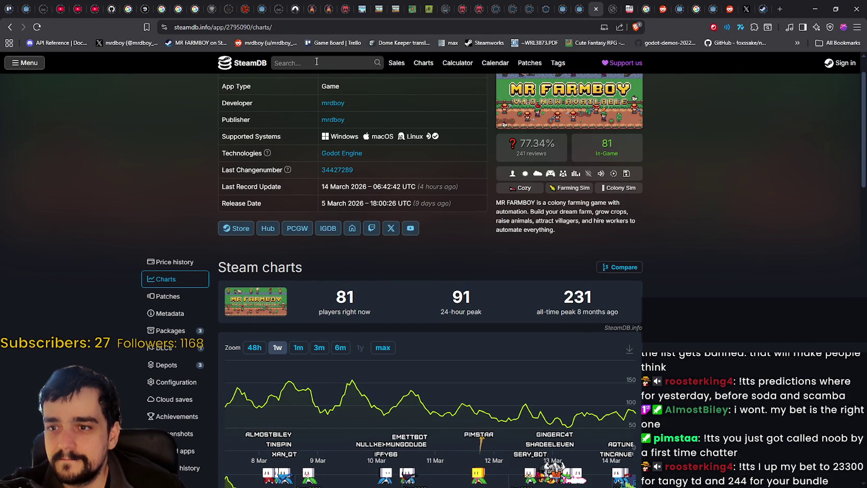
Step: Search SteamDB for 'Tangy td' and review Tangy TD's player charts
left_click(316, 62)
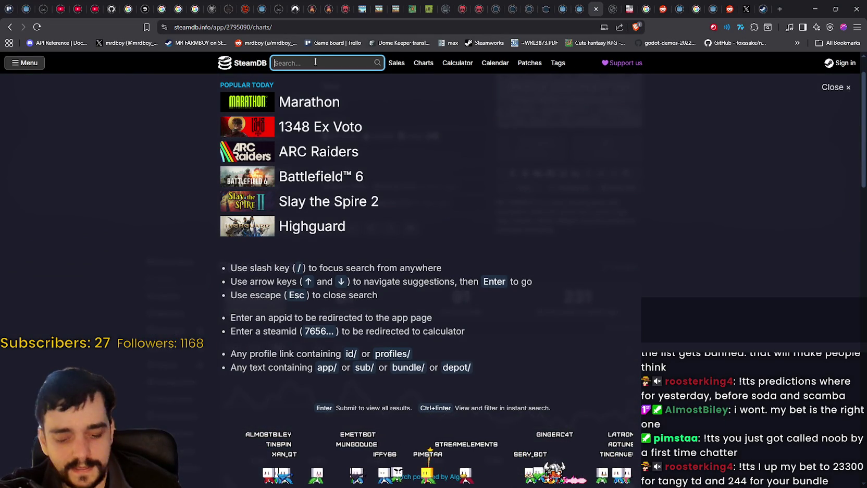
type("Tang")
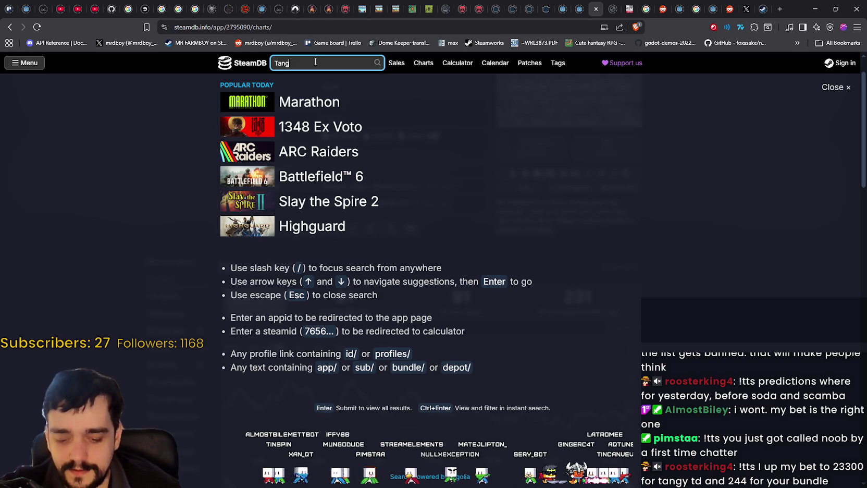
type("y")
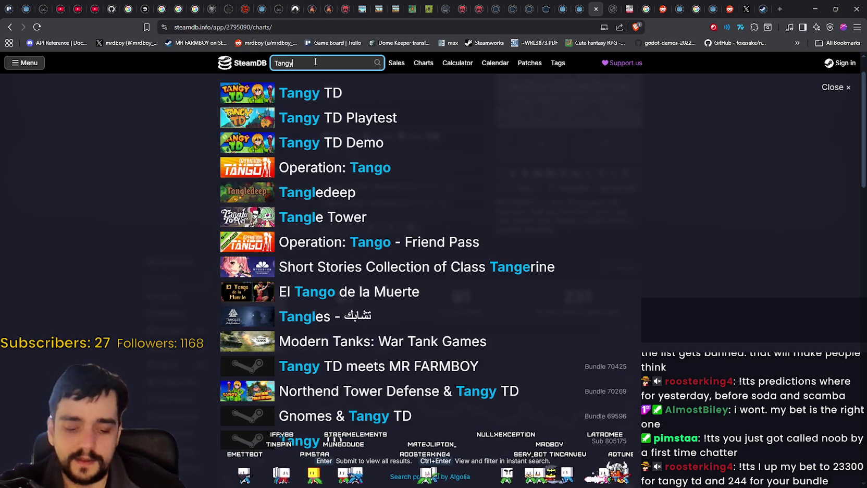
type(" td")
key("Down")
key("Return")
scroll(692, 369, "down", 1)
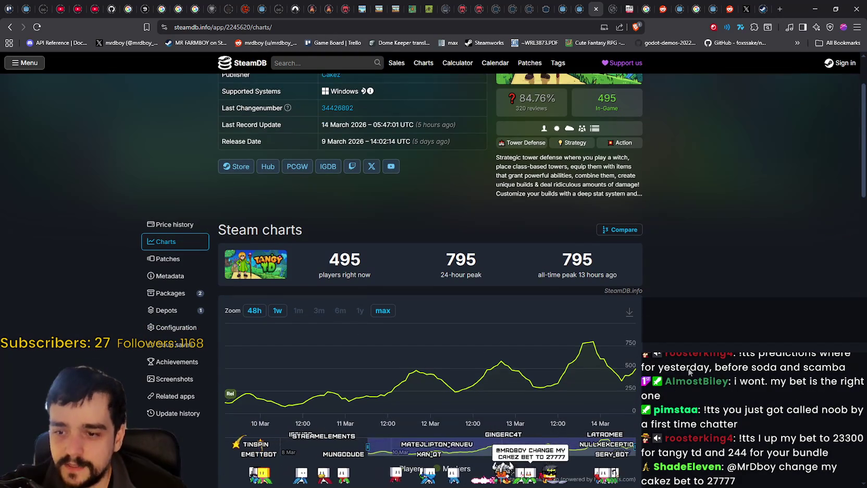
scroll(680, 359, "up", 3)
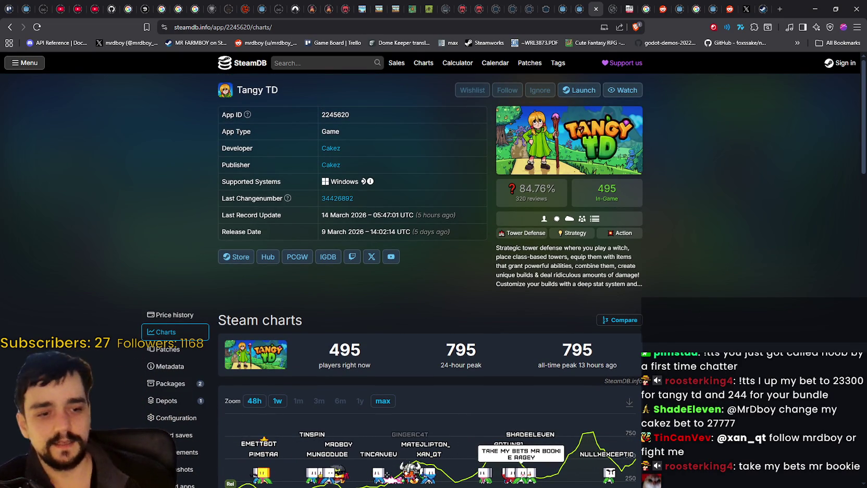
Step: Return to MR FARMBOY's charts page (81 in-game, 231 all-time peak) and minimize the browser
key("alt+Left")
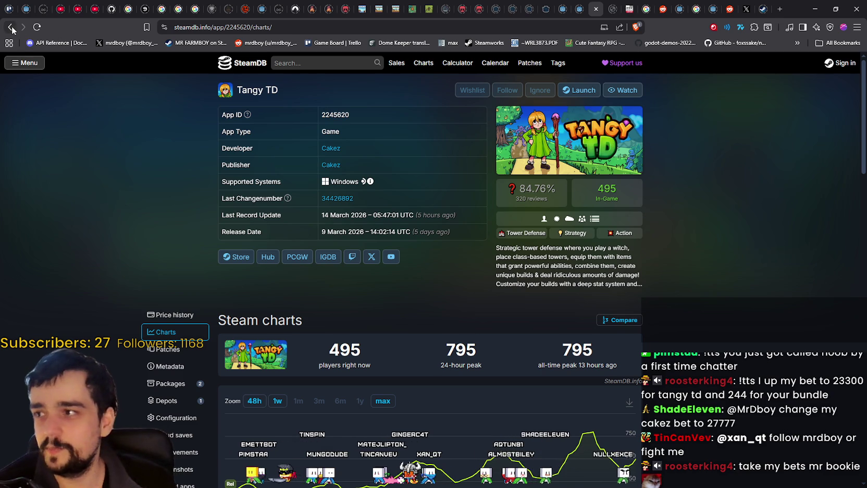
left_click(810, 106)
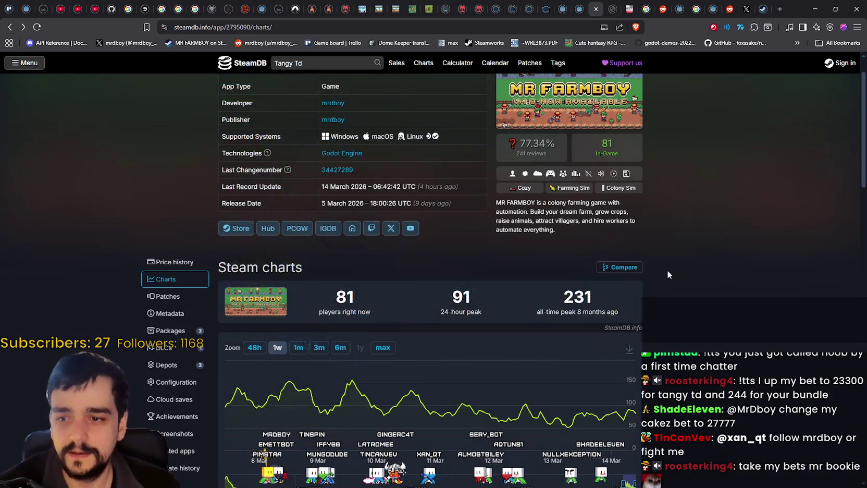
scroll(736, 284, "up", 1)
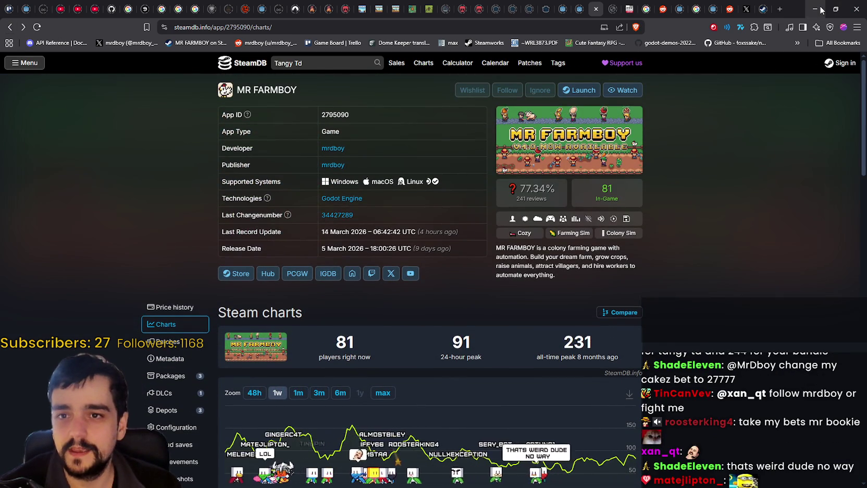
left_click(816, 9)
Step: Bring both Notepad lists to the front and look over the bundle list's entries
left_click(652, 206)
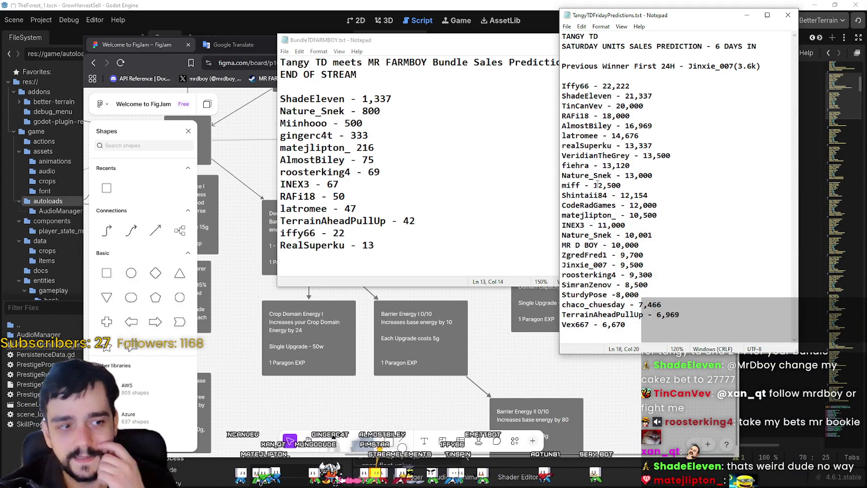
left_click(368, 220)
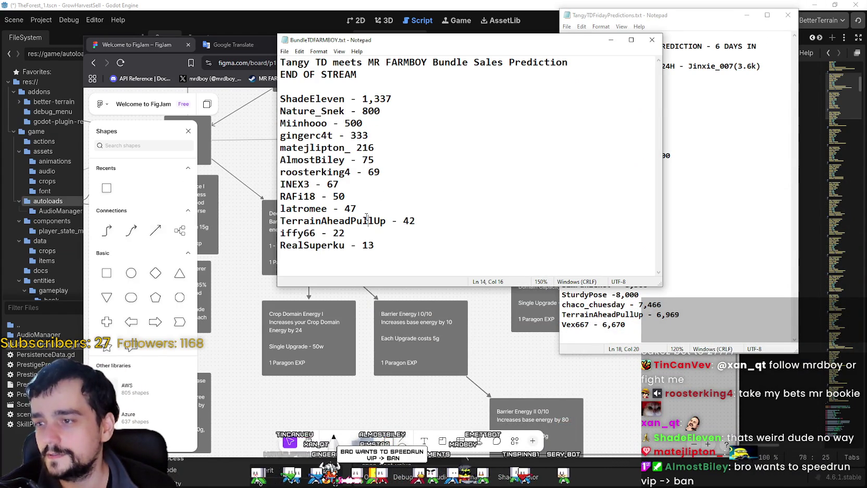
key("Up")
key("Up")
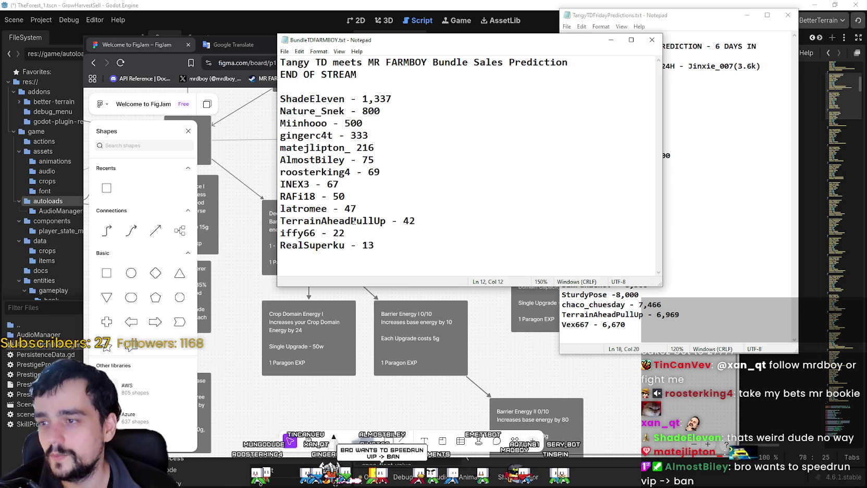
left_click_drag(417, 253, 355, 172)
left_click(363, 172)
left_click(316, 110)
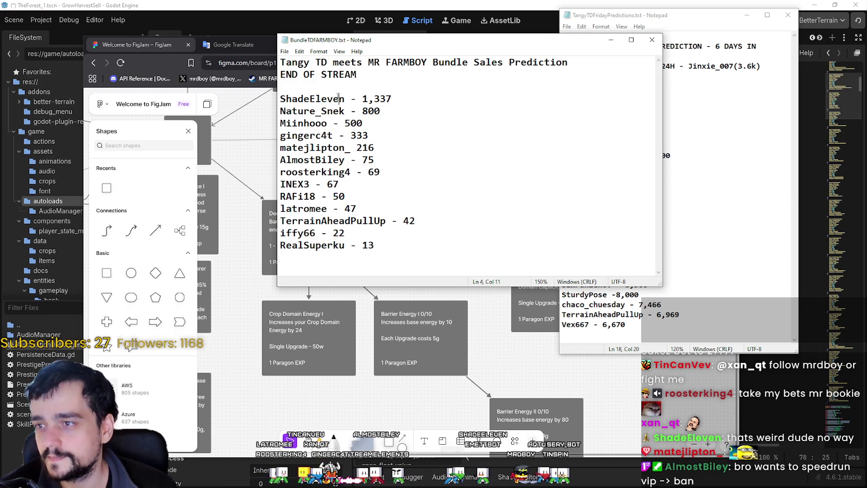
left_click_drag(299, 172, 301, 178)
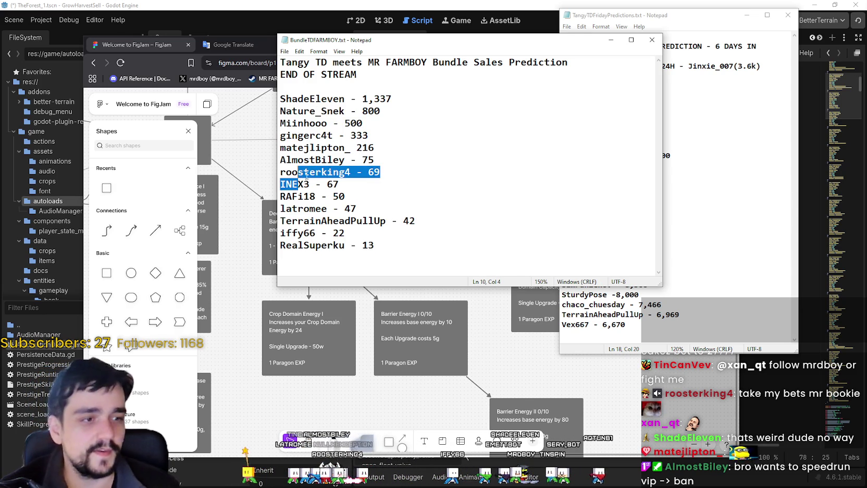
mouse_move(375, 246)
left_mouse_down()
mouse_move(276, 157)
mouse_move(254, 100)
left_mouse_up()
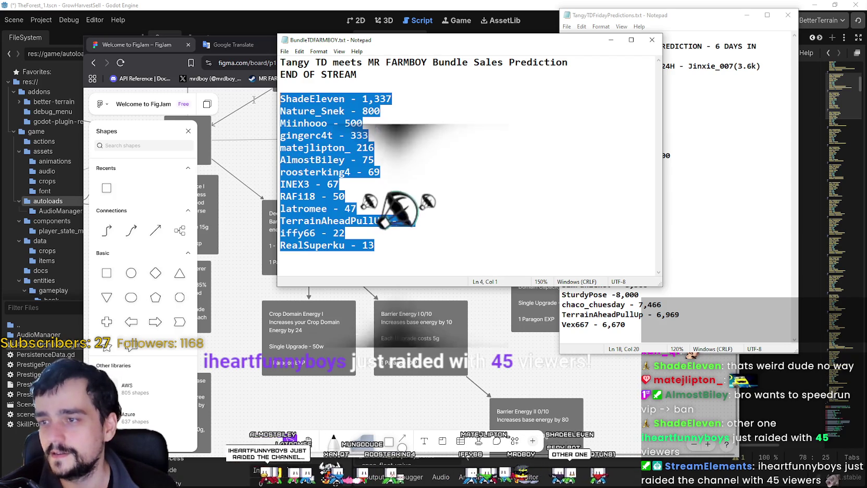
Step: Look over the Tangy TD list, ending with the 1 in the 21,337 guess selected
left_click(651, 208)
mouse_move(622, 185)
left_mouse_down()
mouse_move(625, 104)
mouse_move(653, 175)
left_mouse_up()
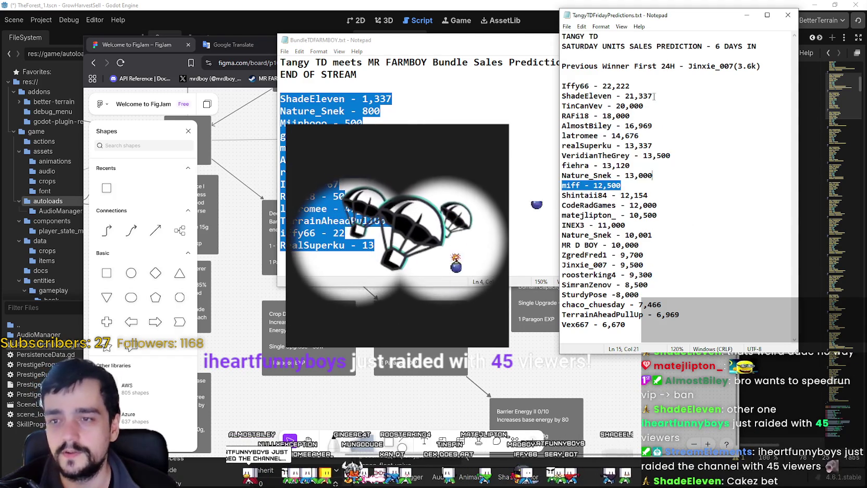
left_click_drag(562, 254, 644, 254)
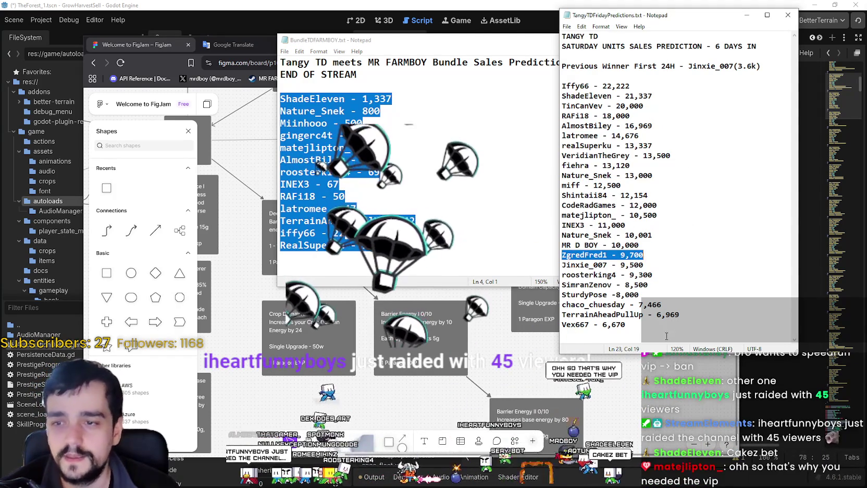
key("Down")
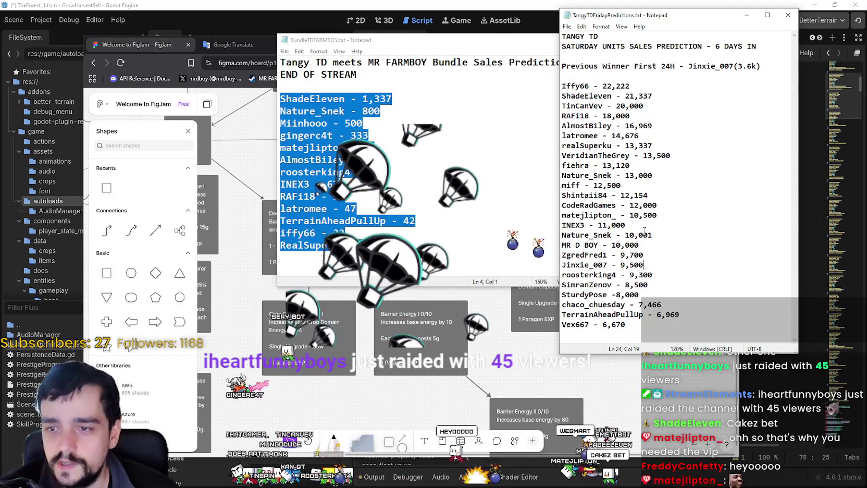
left_click(581, 96)
left_click_drag(627, 96, 634, 96)
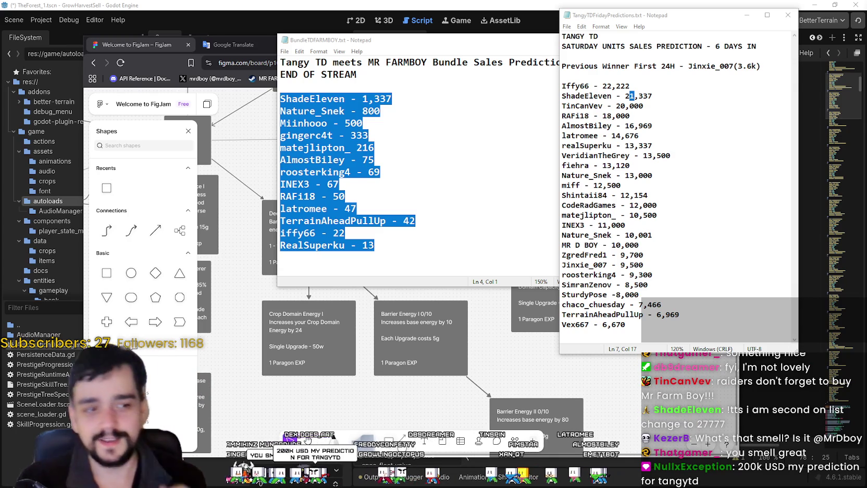
left_click(651, 106)
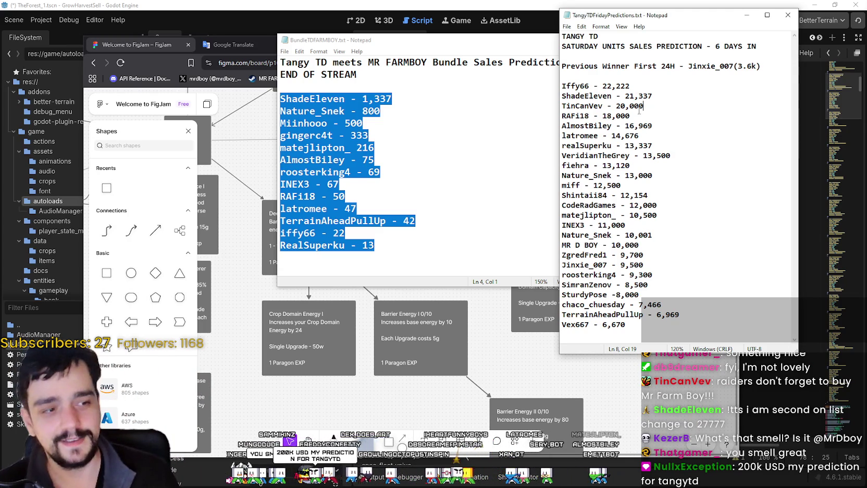
left_click(633, 96)
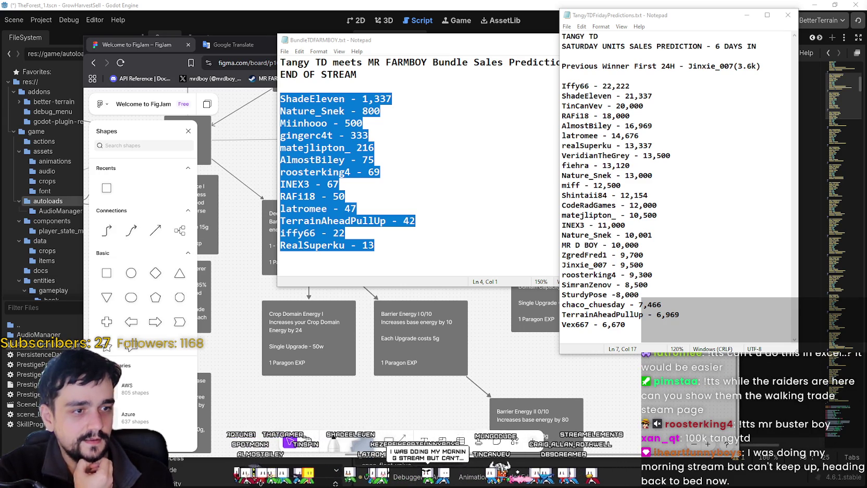
key("shift+Left")
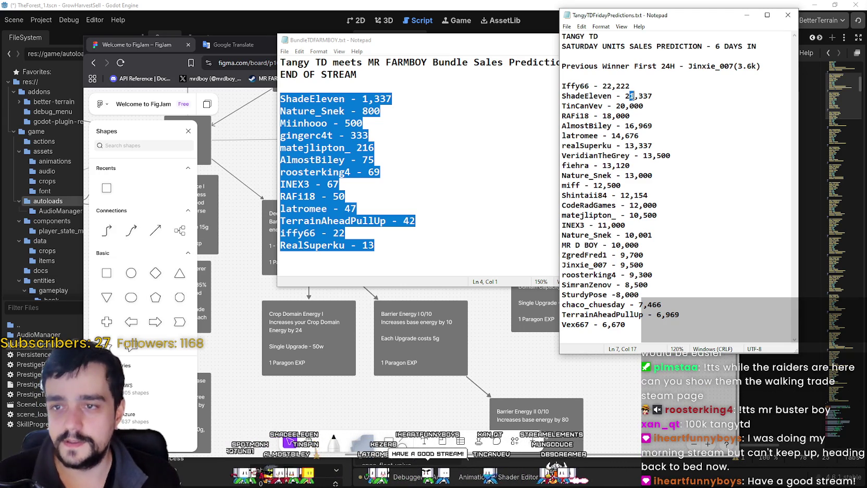
Step: Overwrite the digits of 21,337 in TangyTDFridayPredictions.txt so it reads 27,777
type("7")
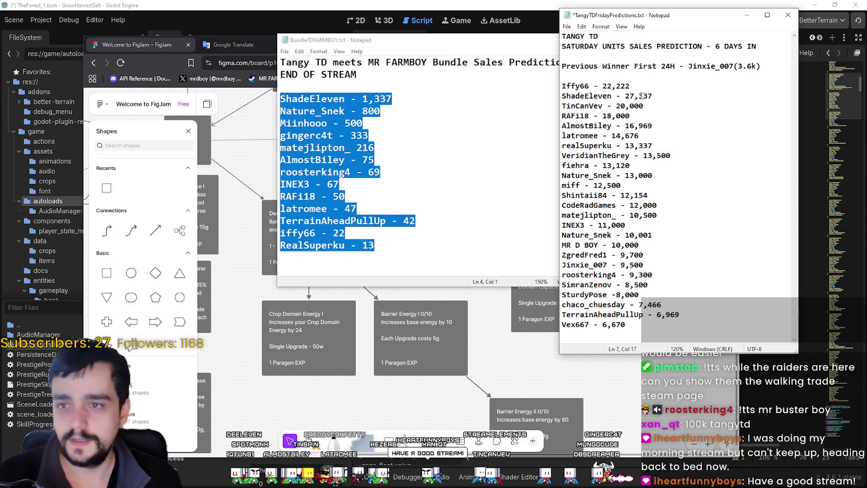
key("Right")
key("Delete")
key("End")
type("777")
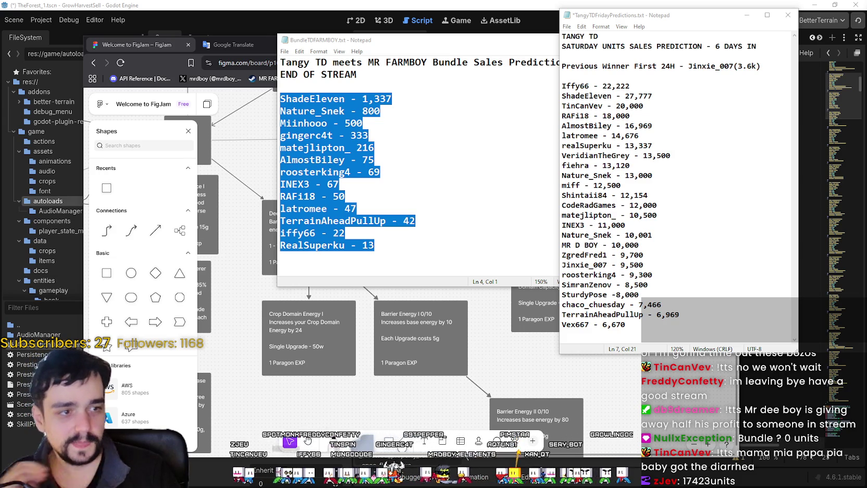
Step: Return to the Friday list and place the caret in the 9,300 entry
left_click(636, 106)
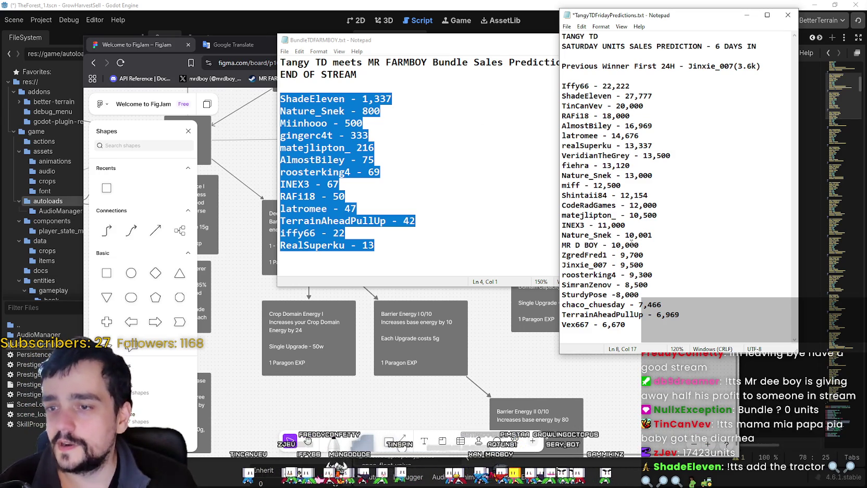
left_click(613, 304)
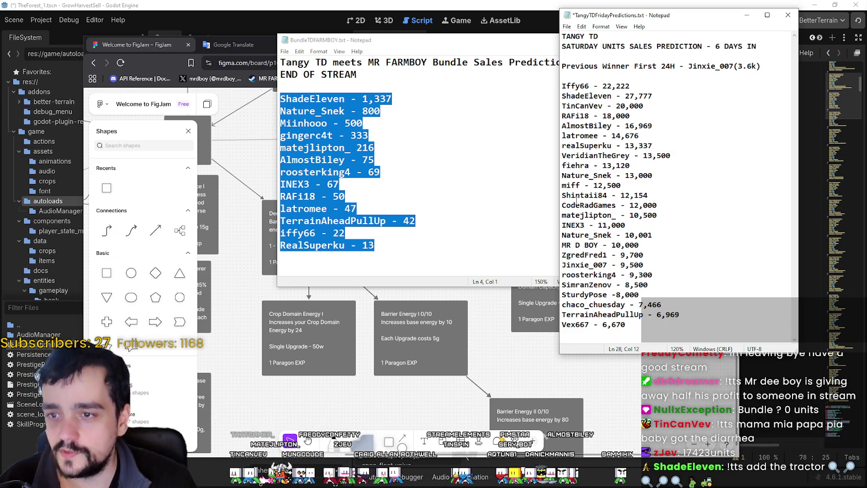
mouse_move(562, 85)
left_mouse_down()
mouse_move(654, 237)
mouse_move(590, 283)
left_mouse_up()
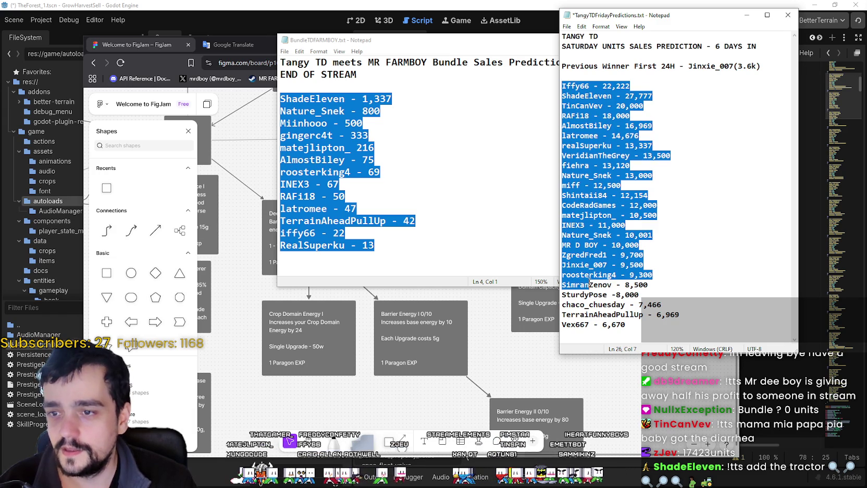
left_click(670, 279)
Step: Replace the leading 9 with 23 and add a trailing 0, making 23,3000
mouse_move(654, 275)
left_mouse_down()
mouse_move(625, 275)
mouse_move(634, 274)
left_mouse_up()
left_click(629, 275)
type("2")
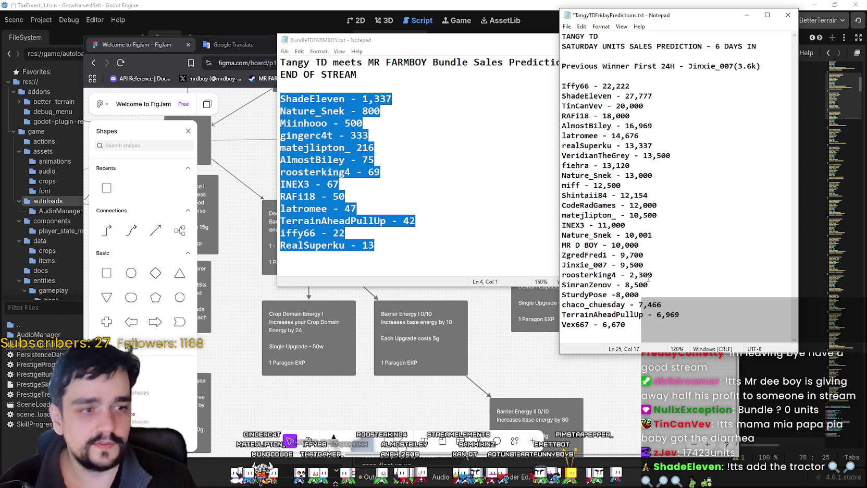
type("3")
left_click(657, 274)
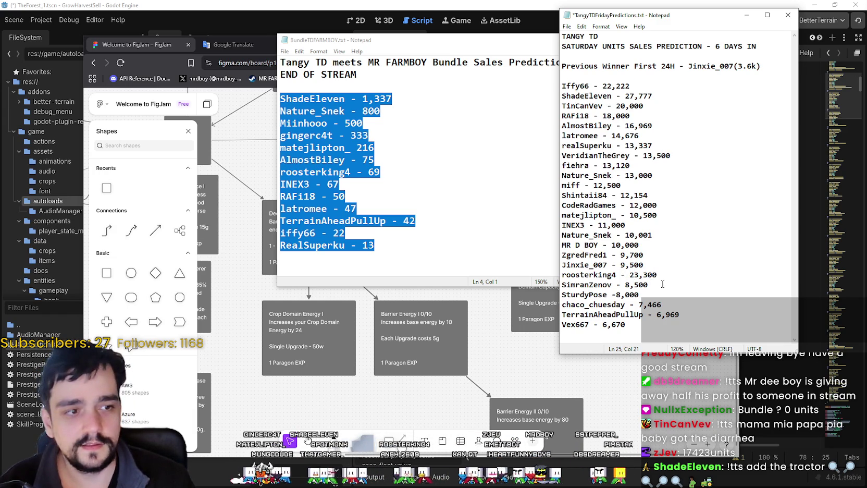
left_click_drag(658, 275, 655, 276)
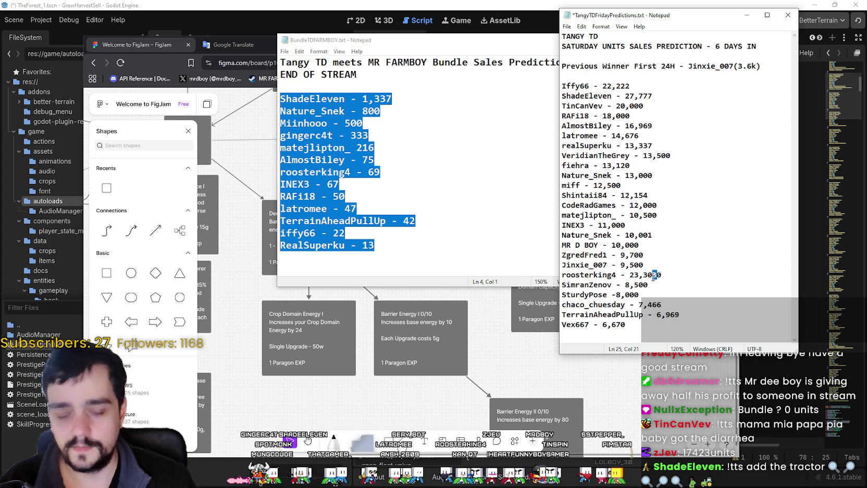
type("0")
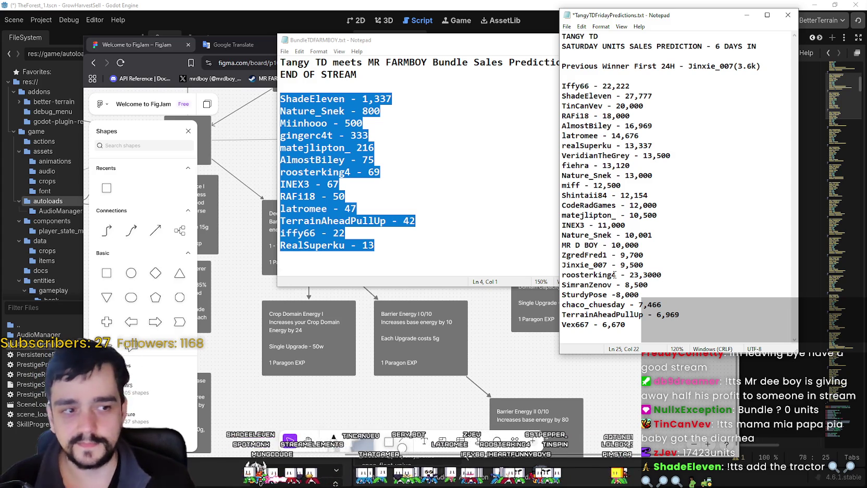
left_click(346, 233)
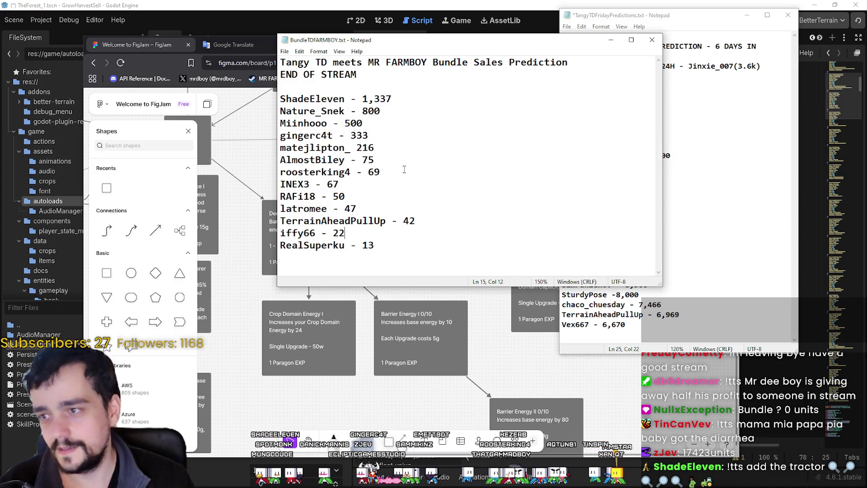
Step: Change the bundle list's 69 to 244 and move that line below the 333 entry
mouse_move(380, 172)
left_mouse_down()
mouse_move(260, 160)
mouse_move(233, 173)
left_mouse_up()
type("244")
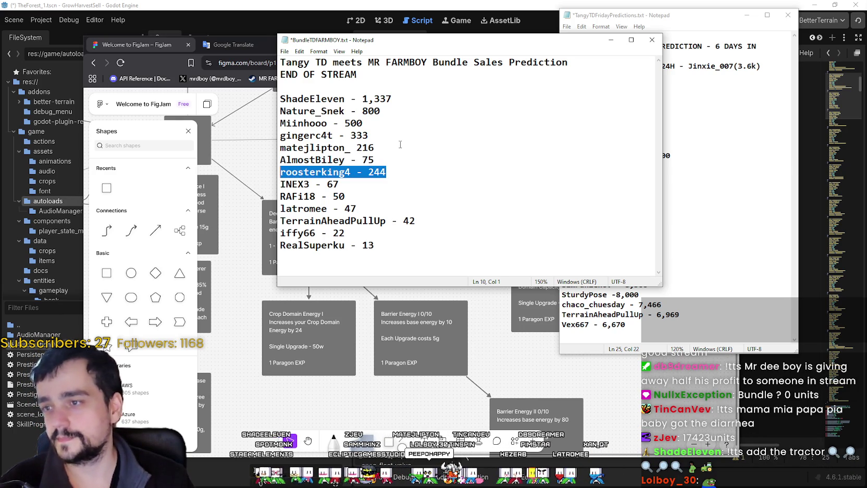
key("ctrl+x")
left_click(392, 136)
key("Return")
key("ctrl+v")
left_click(673, 167)
Step: In the Friday list, select the 23,3000 line
left_click(652, 156)
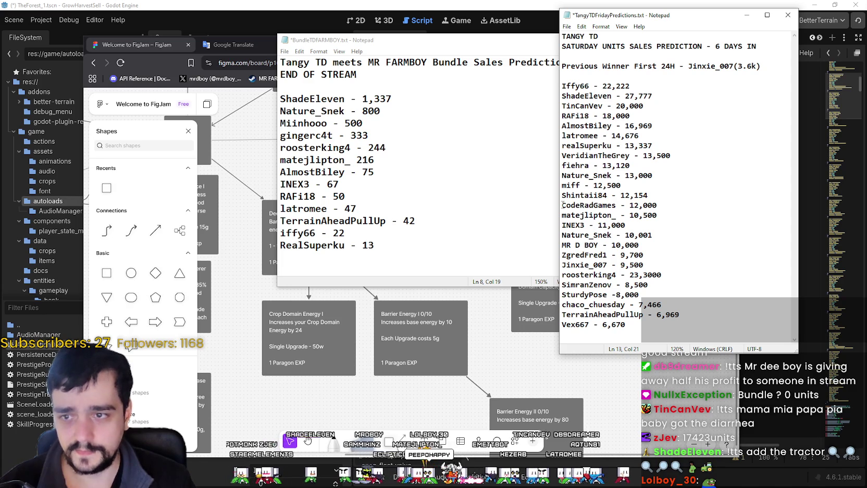
left_click(576, 246)
left_click_drag(562, 245, 589, 255)
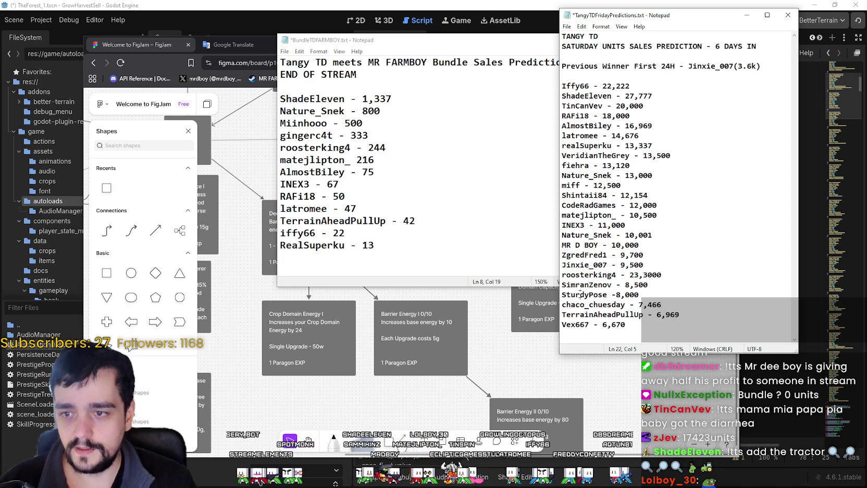
left_click(580, 295)
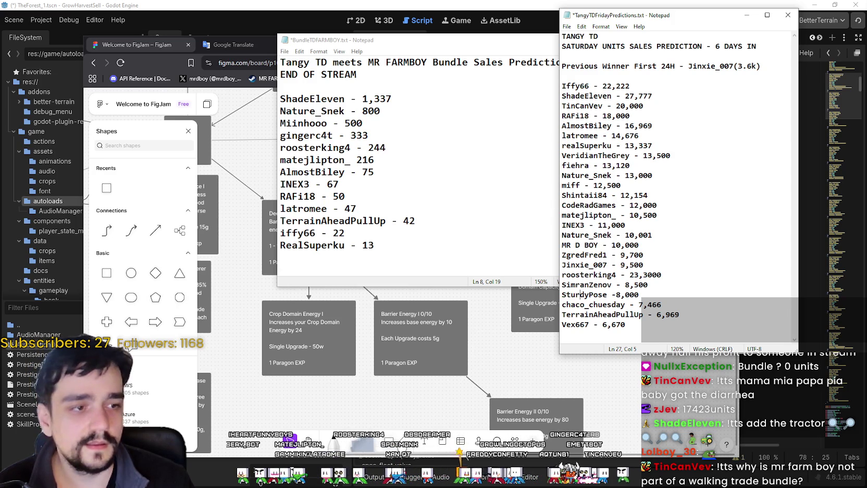
left_click_drag(661, 275, 530, 275)
Step: Move the 23,3000 line to the top of the Friday list and save
key("BackSpace")
key("BackSpace")
left_click(609, 76)
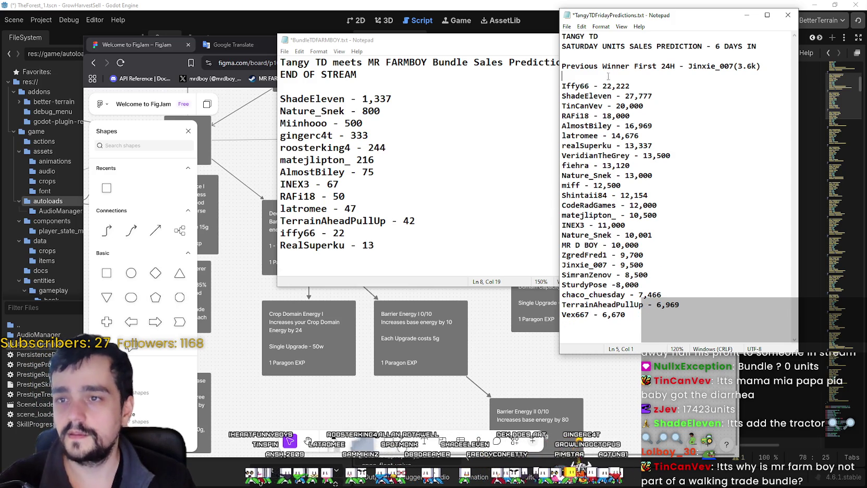
key("Return")
key("ctrl+v")
left_click(663, 139)
key("ctrl+s")
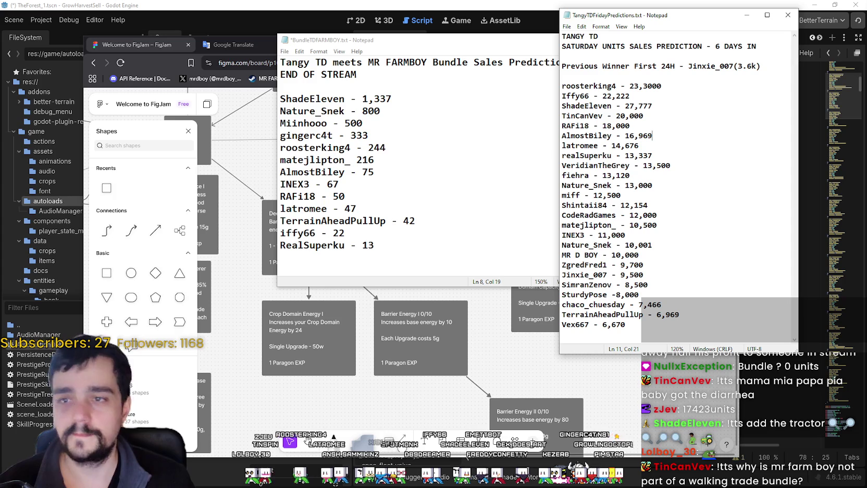
Step: Delete the extra zero so the top guess reads 23,300, and save again
left_click(700, 87)
key("BackSpace")
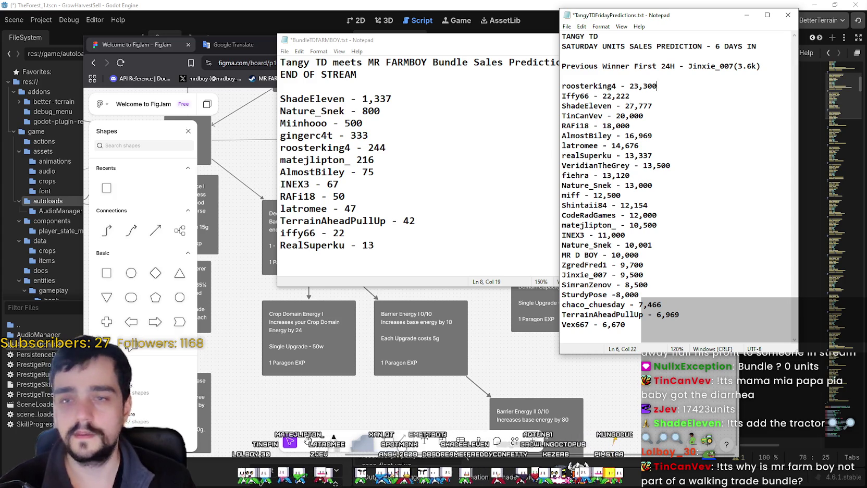
key("ctrl+s")
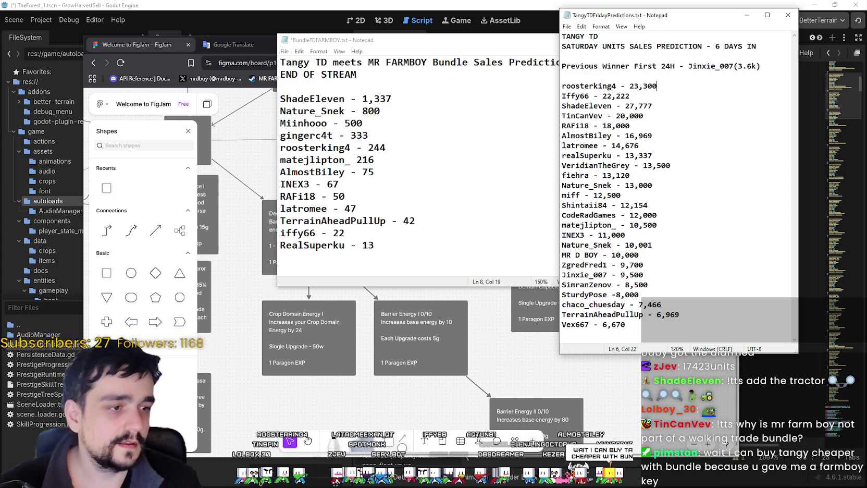
left_click(308, 441)
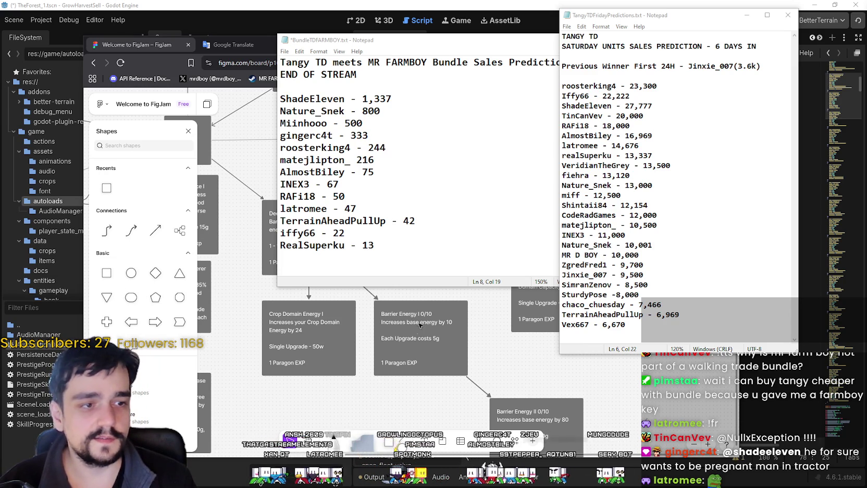
Step: Insert a new line under the 18,000 entry with a viewer's name and 17423
left_click(675, 314)
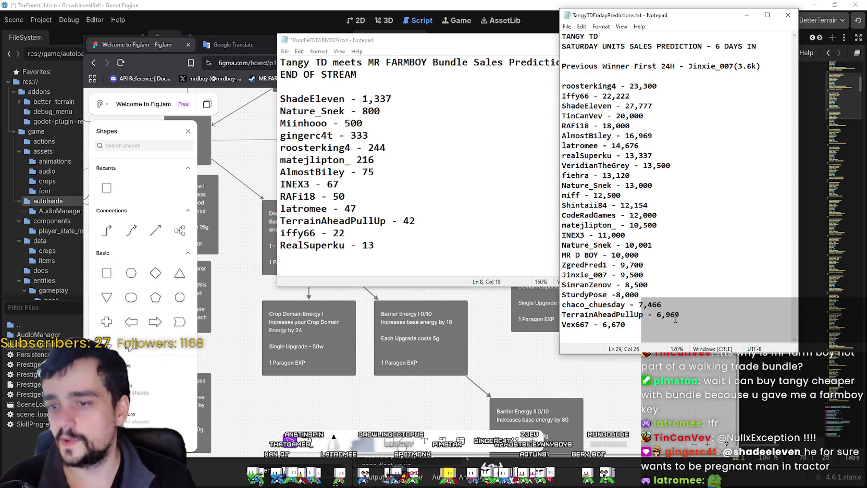
left_click(660, 134)
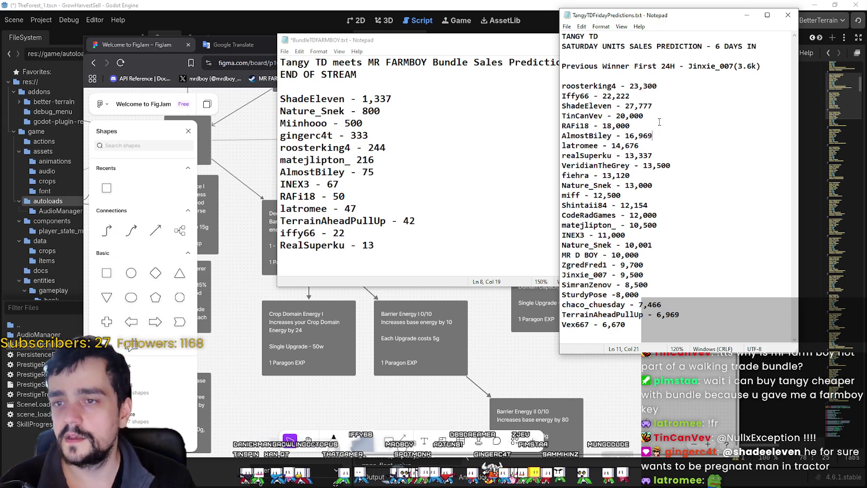
left_click(659, 123)
key("Return")
type("z")
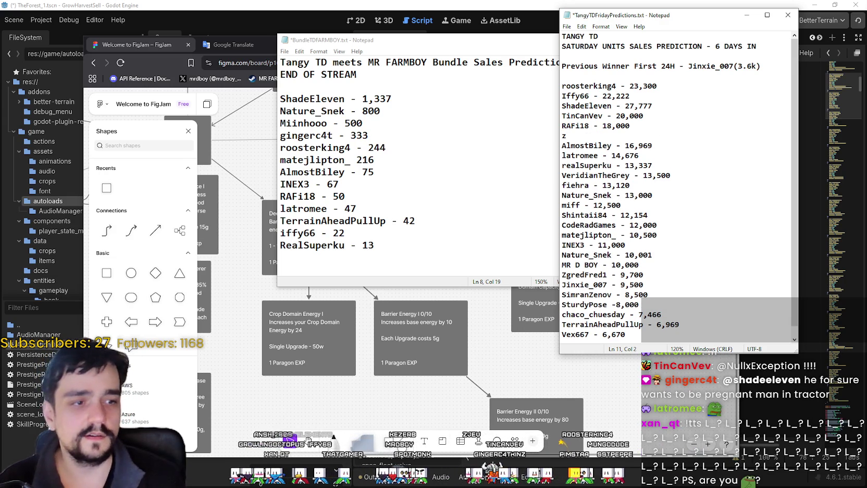
type("Jev - ")
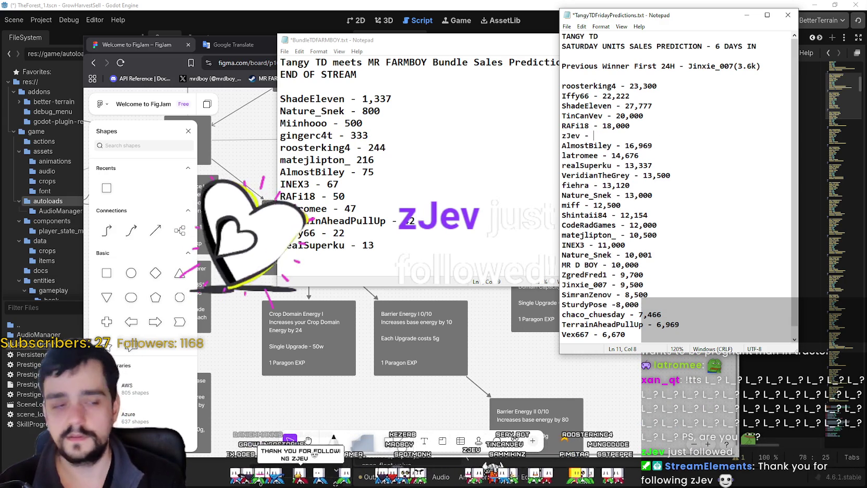
type("17423")
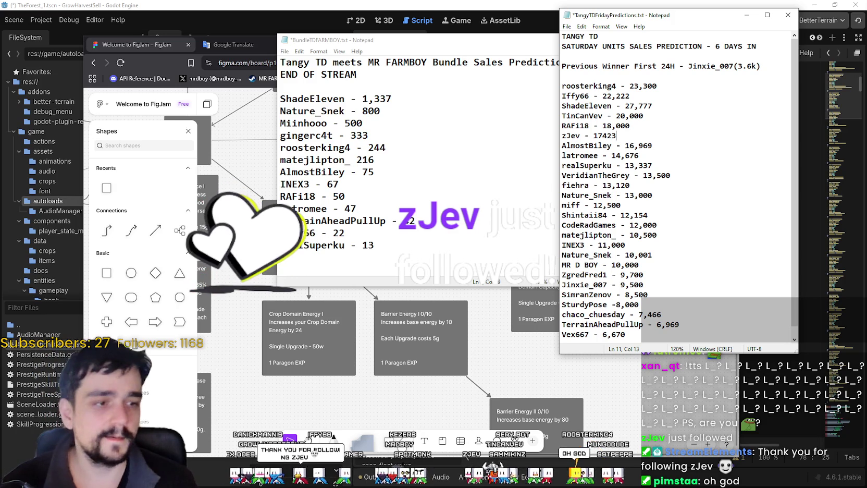
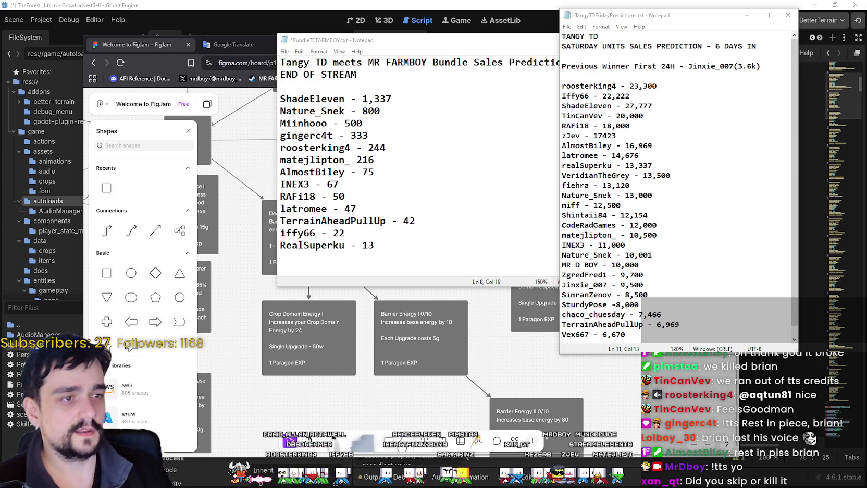
Step: Add a line below the 16,969 entry with a viewer's username and the guess 15.000
key("alt+Tab")
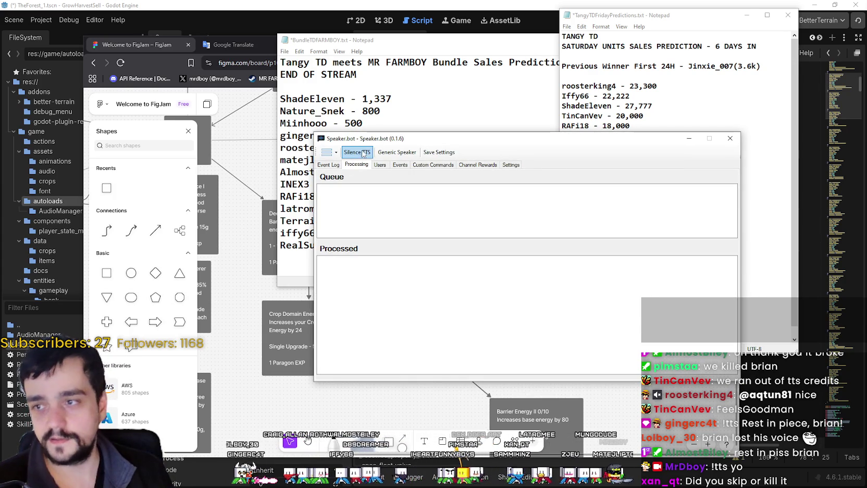
key("alt+Tab")
key("alt+Tab")
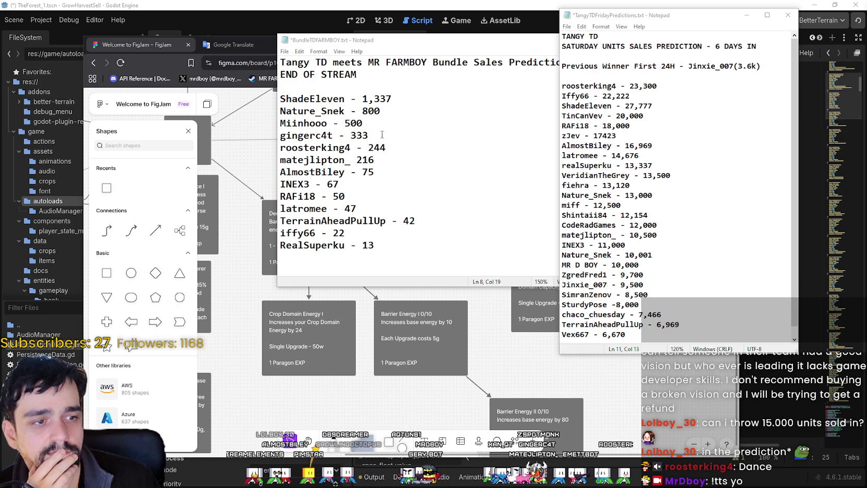
scroll(648, 273, "down", 1)
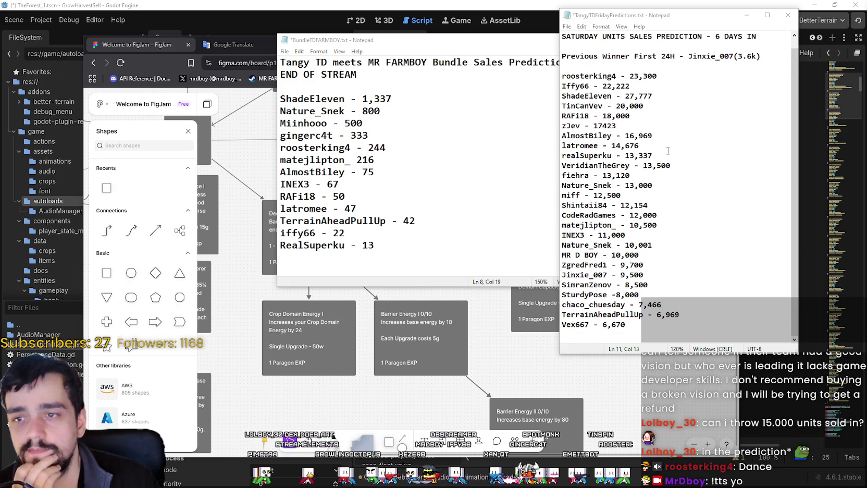
left_click(658, 135)
key("Return")
type("Lolboy_")
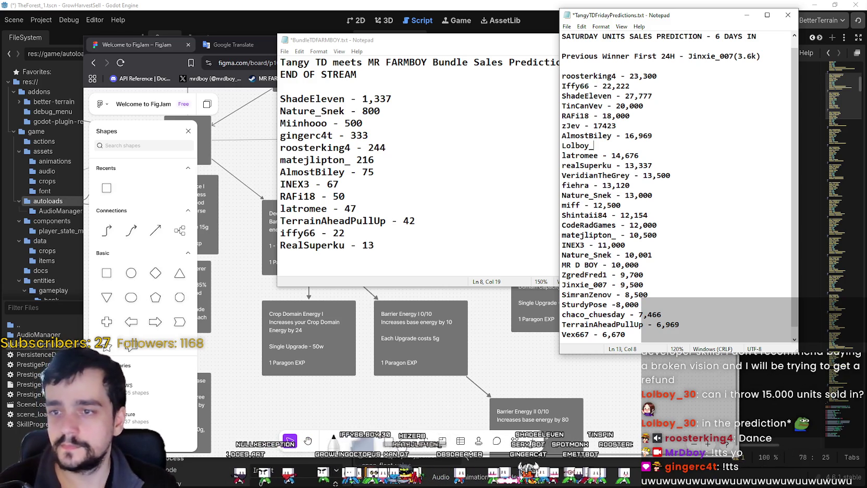
type("30")
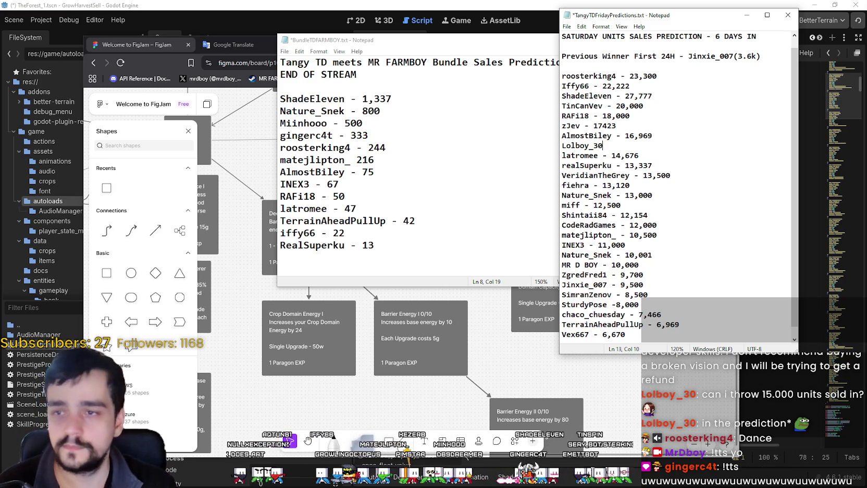
type(" - 15.000")
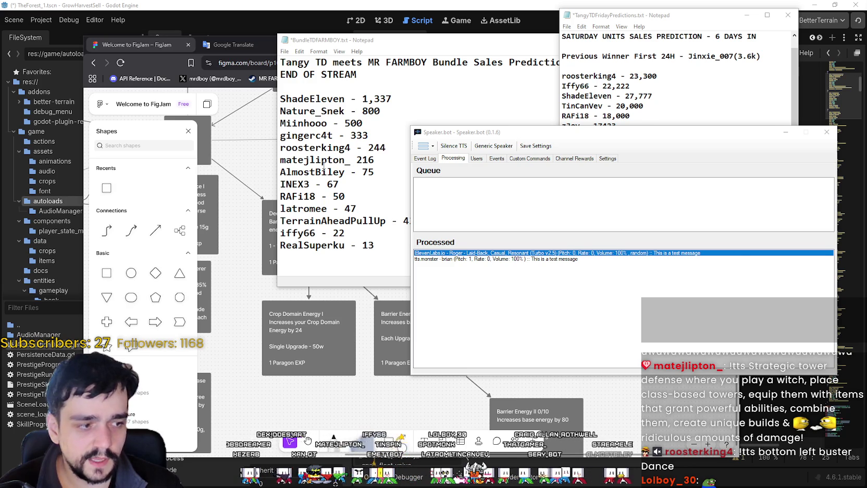
Step: Silence Speaker.bot's TTS, check the ElevenLabs event log entry, then minimize the bot window
left_click(453, 148)
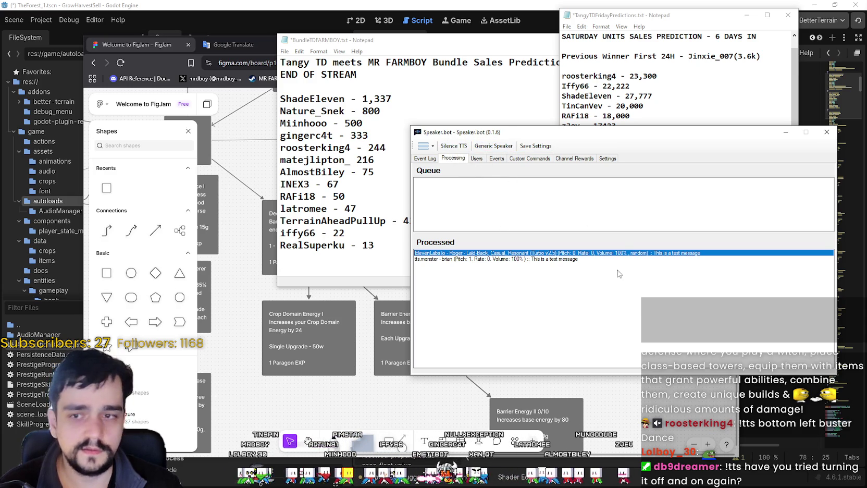
left_click(424, 159)
left_click(555, 251)
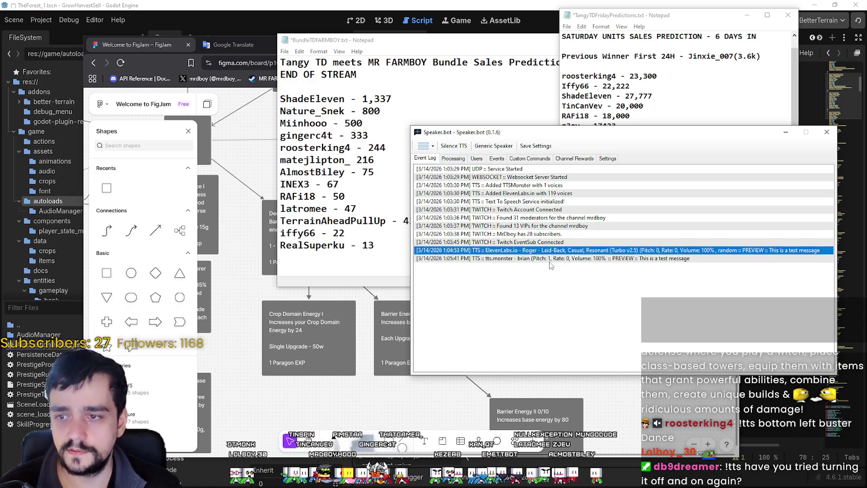
left_click(457, 159)
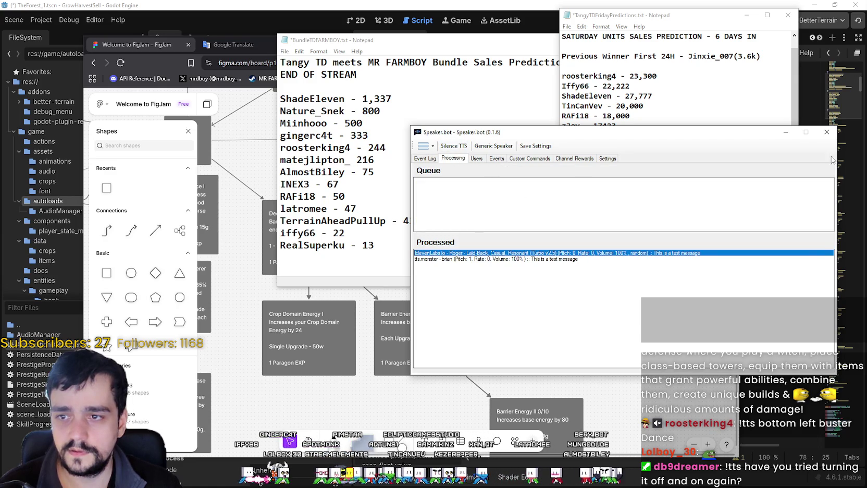
left_click(785, 132)
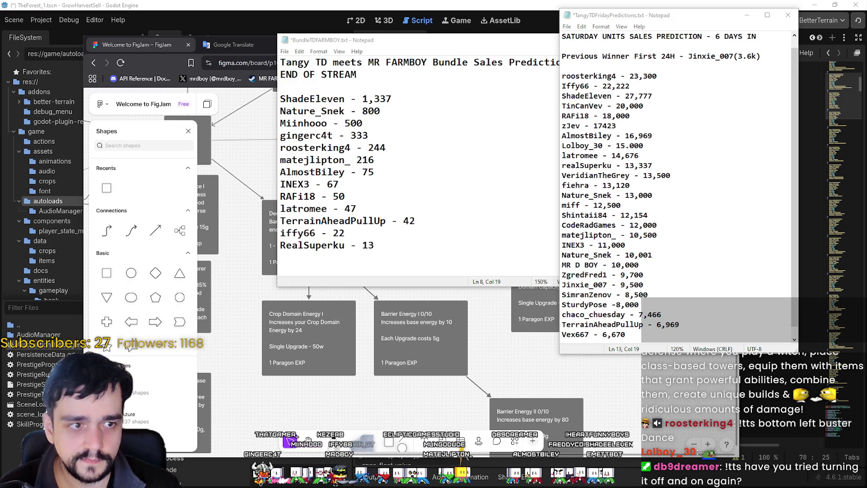
Step: Place the caret at the end of the new 15.000 prediction line in Notepad
left_click(646, 151)
left_click(660, 147)
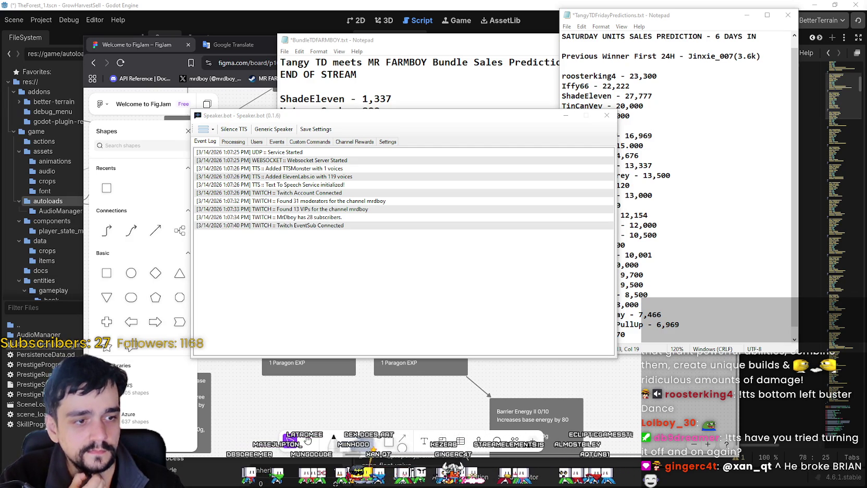
Step: Browse Speaker.bot's processing queue and users list, including the broadcaster, then open Custom Commands
left_click(233, 142)
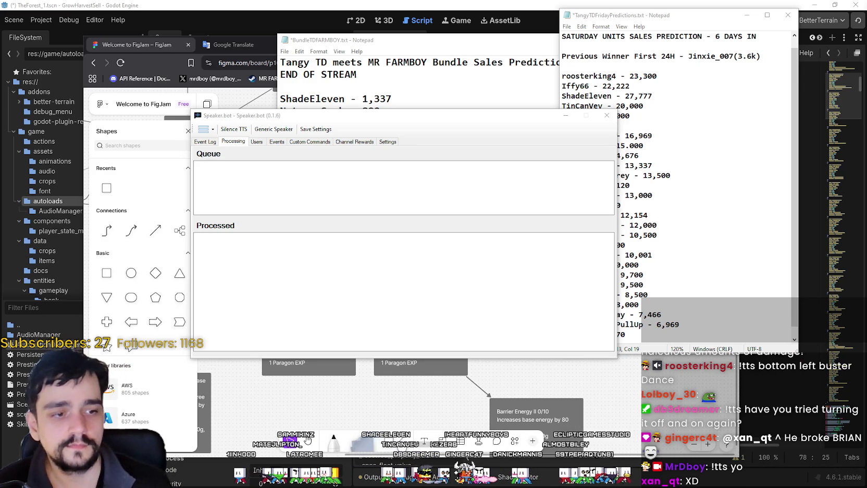
left_click(282, 166)
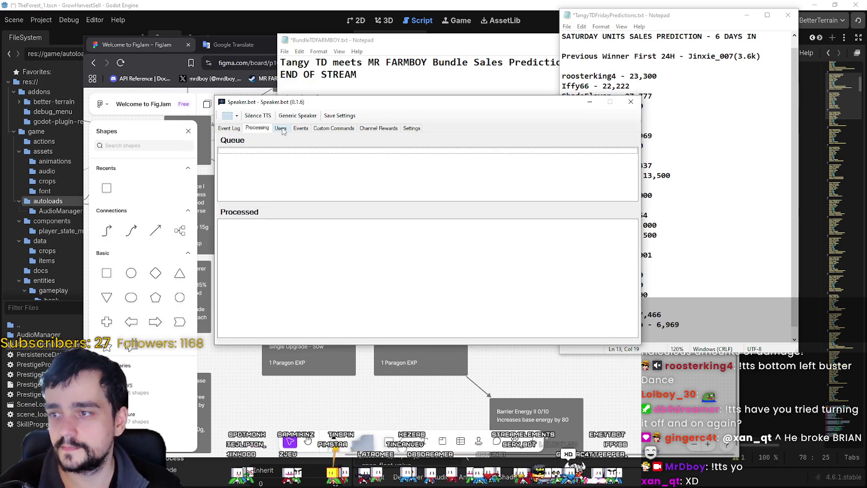
left_click(282, 128)
scroll(250, 175, "up", 1)
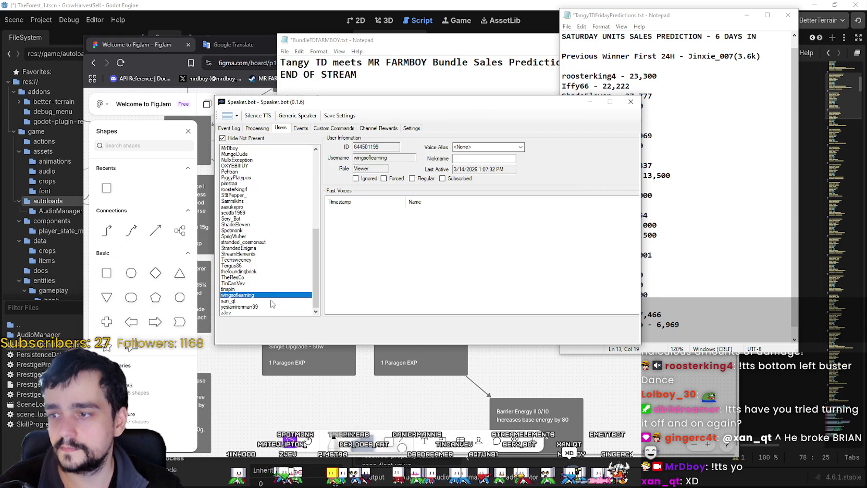
left_click(250, 176)
scroll(253, 209, "up", 2)
left_click(253, 214)
left_click(253, 219)
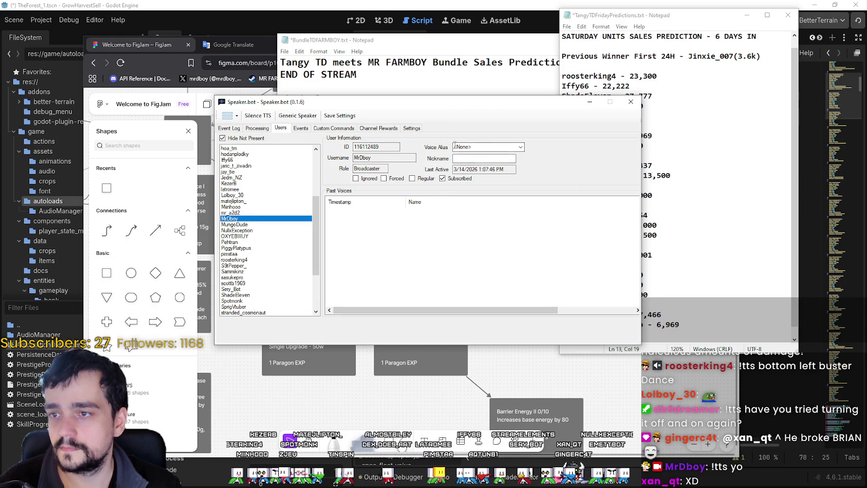
left_click(353, 129)
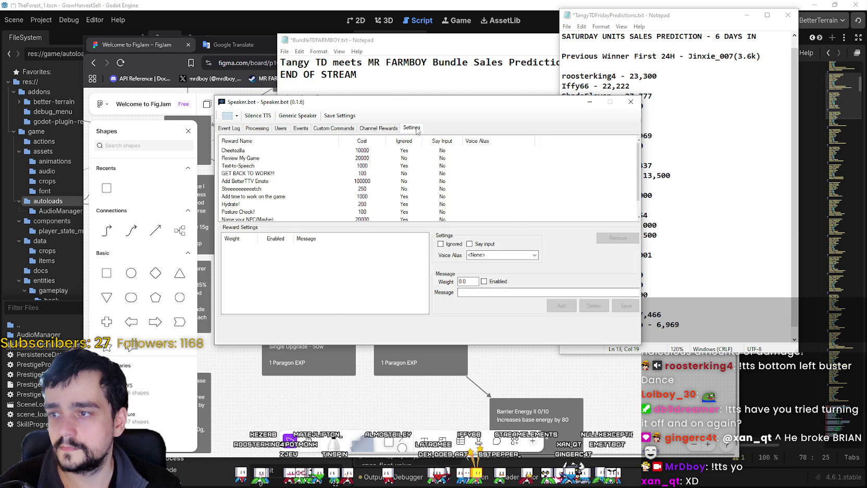
Step: In Speaker.bot Settings, tick 'User Timed Out' under 'Stop and Skip spoken messages on'
left_click(412, 128)
left_click_drag(405, 107, 866, 114)
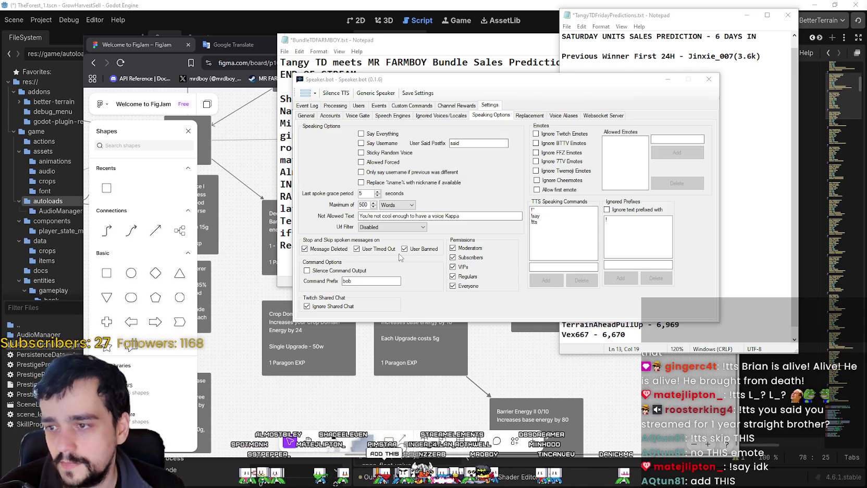
left_click(356, 249)
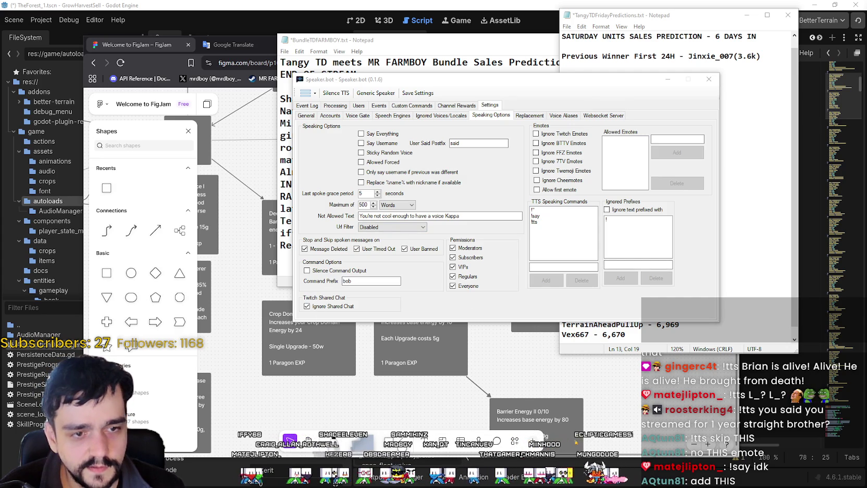
double_click(348, 281)
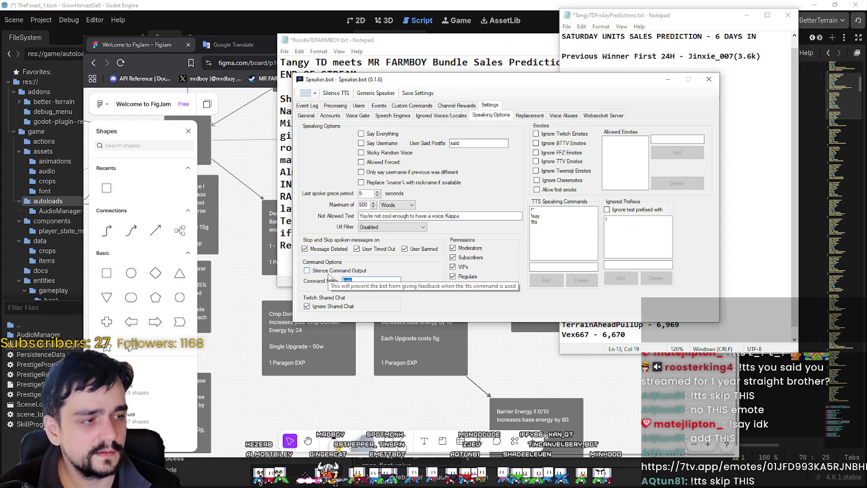
left_click(356, 282)
Step: Replace the command prefix bob with skip, enable Silence Command Output, and minimize the window
double_click(356, 281)
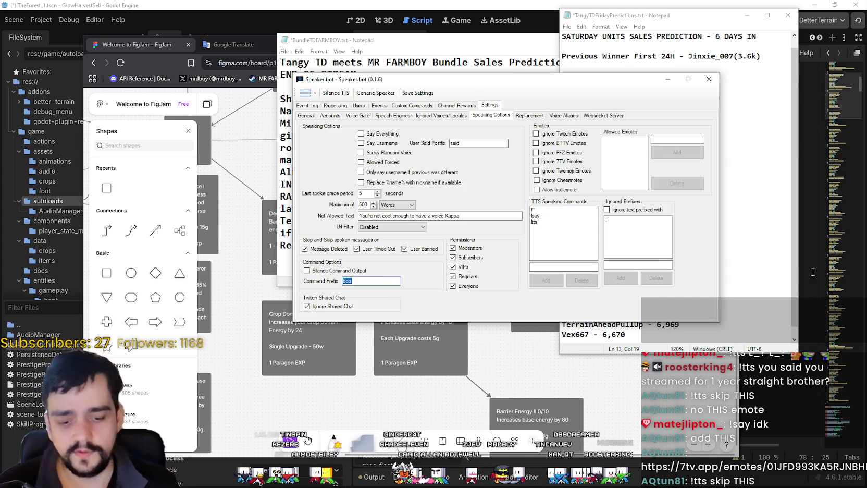
type("skip")
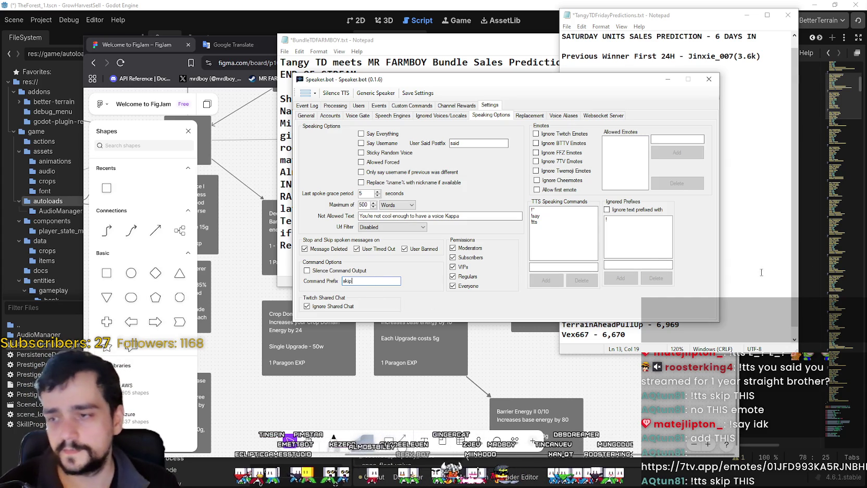
left_click(327, 272)
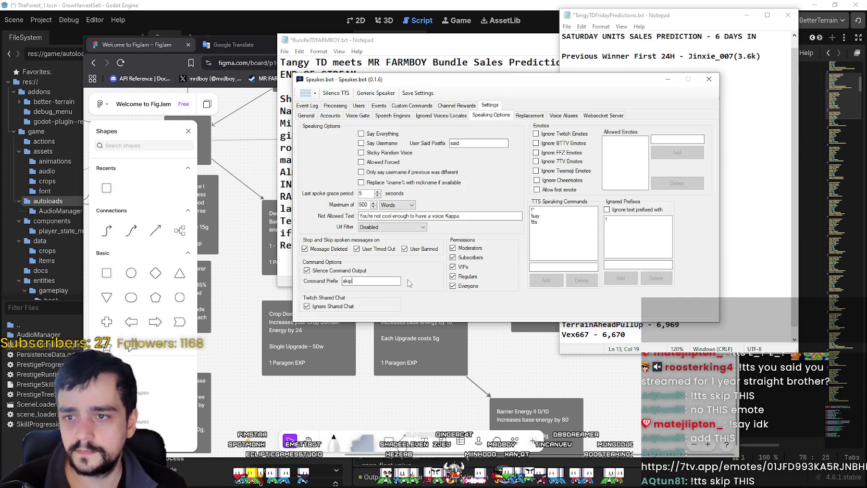
left_click_drag(412, 83, 427, 80)
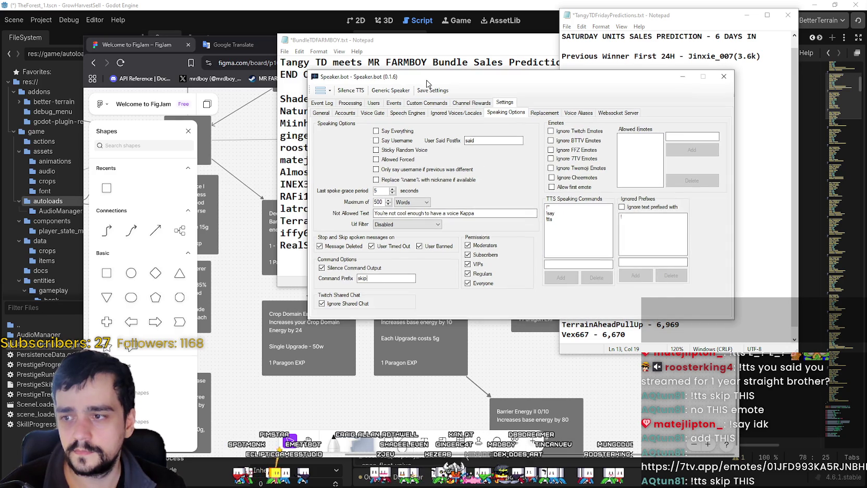
left_click(682, 76)
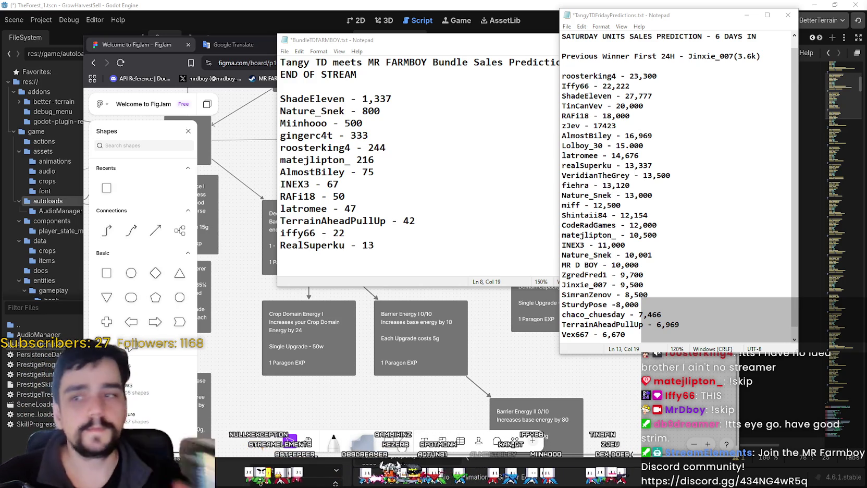
Step: Save the predictions notes, bring the FigJam board forward, and minimize the bot's event log
left_click(689, 175)
key("ctrl+s")
left_click(502, 332)
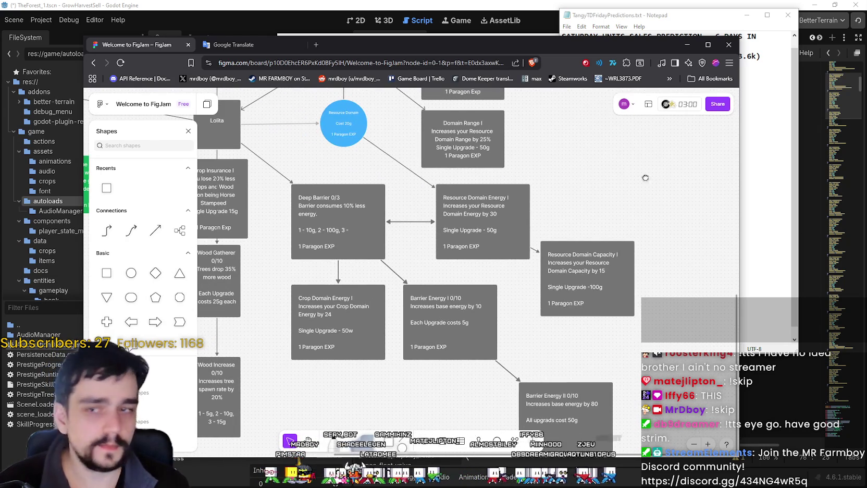
scroll(651, 181, "right", 1)
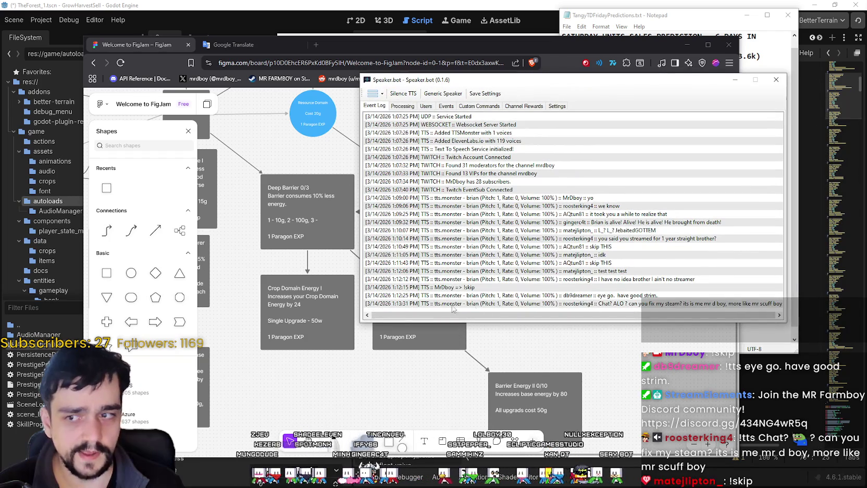
left_click(735, 79)
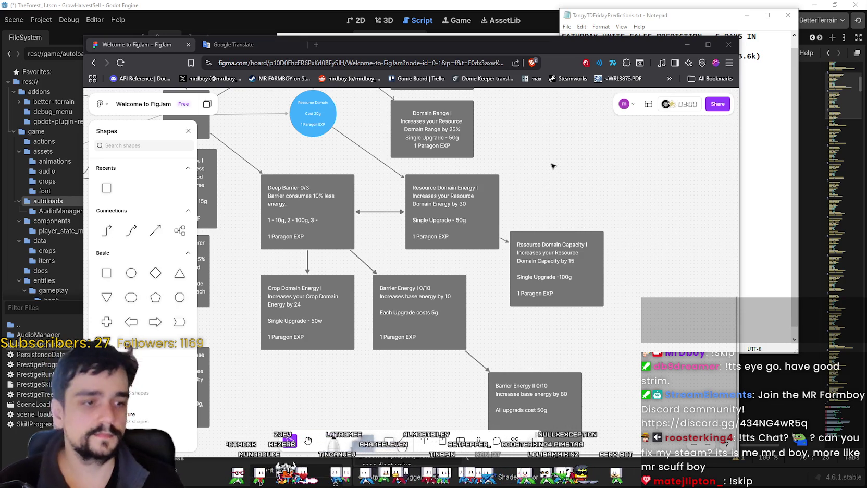
Step: Pan around the skill-tree board to look over the nodes near Lolita
scroll(553, 165, "left", 5)
scroll(553, 166, "up", 2)
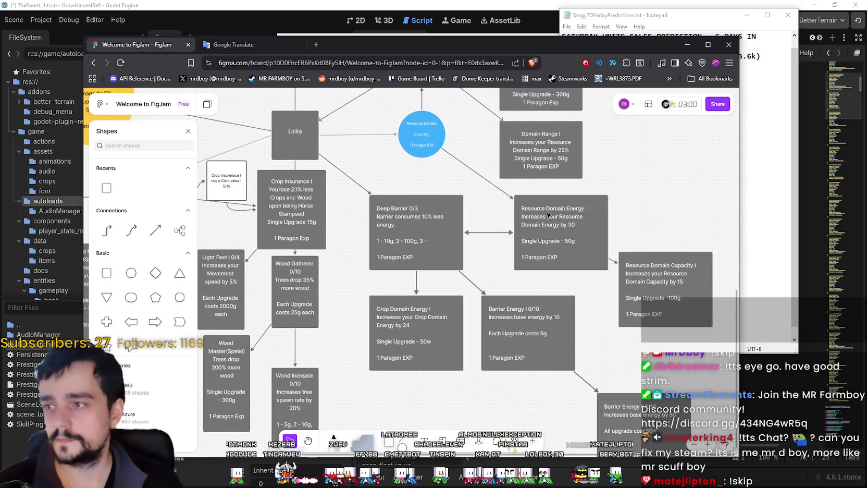
scroll(423, 206, "up", 2)
scroll(454, 229, "left", 4)
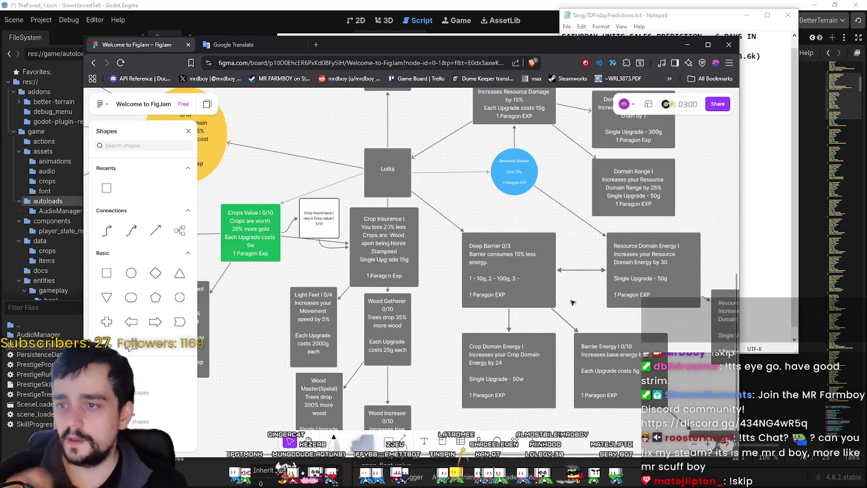
scroll(481, 254, "up", 6)
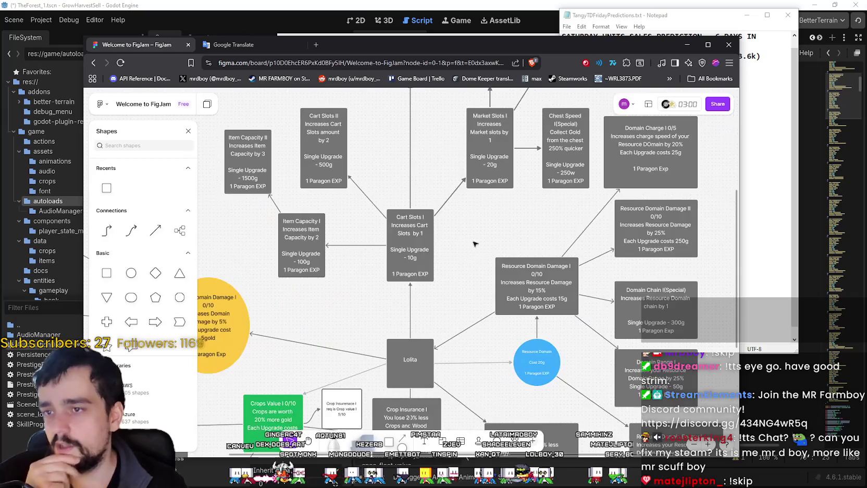
scroll(452, 288, "down", 3)
scroll(451, 288, "down", 3)
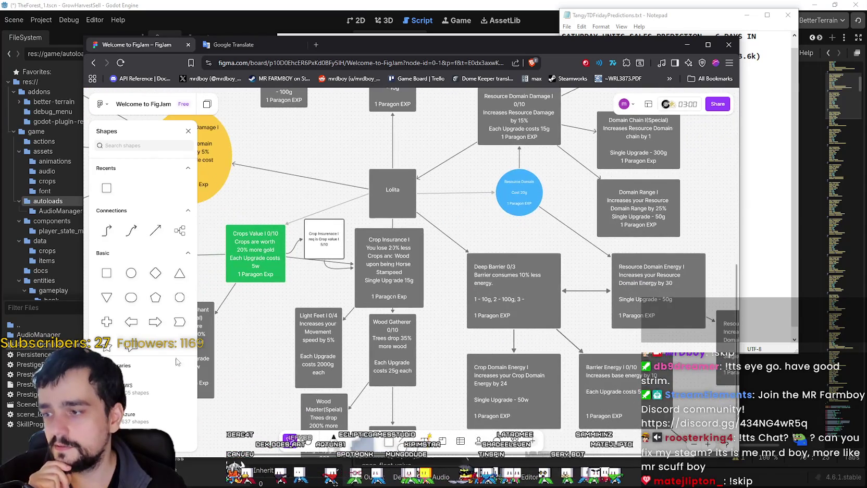
scroll(464, 271, "down", 1)
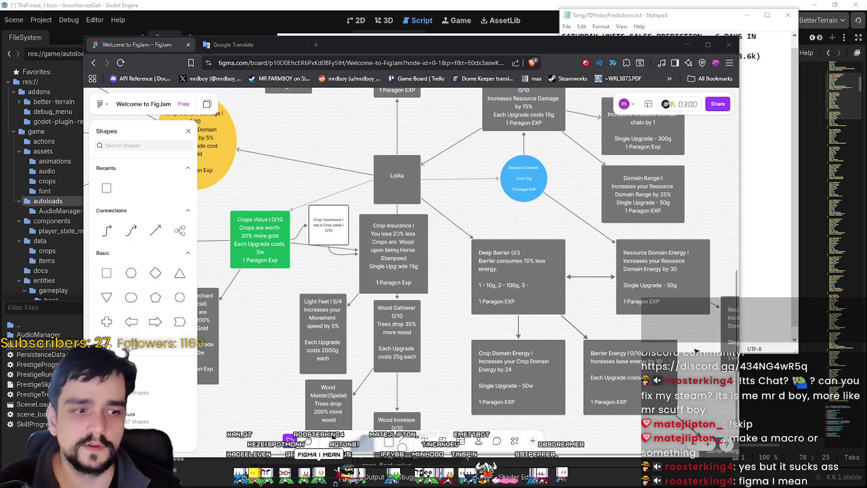
left_click_drag(562, 311, 465, 263)
scroll(466, 263, "left", 5)
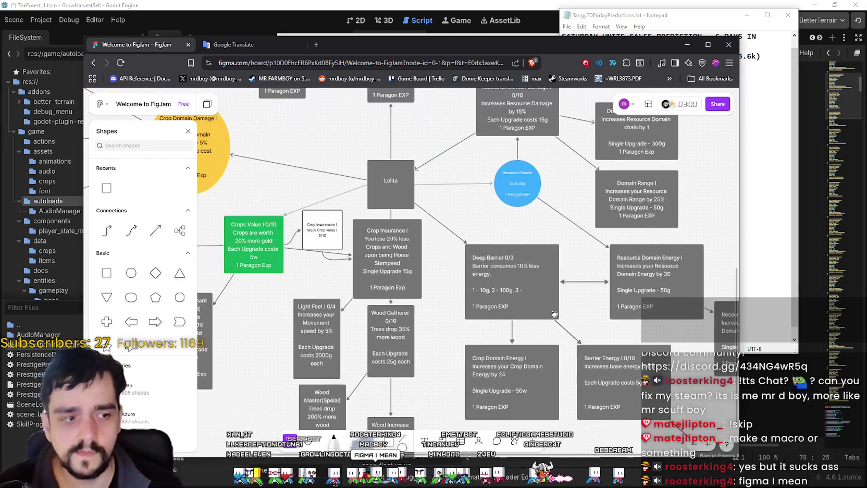
scroll(324, 170, "left", 5)
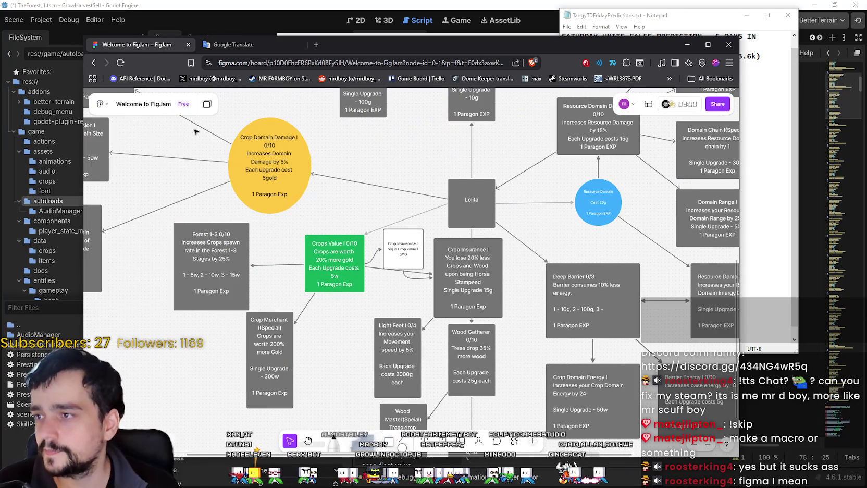
Step: Close the Shapes panel and keep panning over the surrounding skill nodes
left_click(188, 131)
scroll(315, 210, "right", 3)
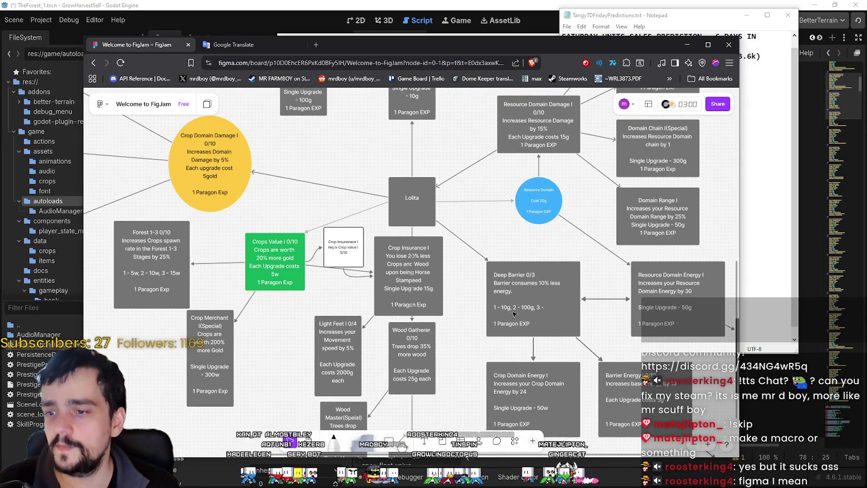
scroll(424, 244, "right", 3)
scroll(424, 244, "down", 1)
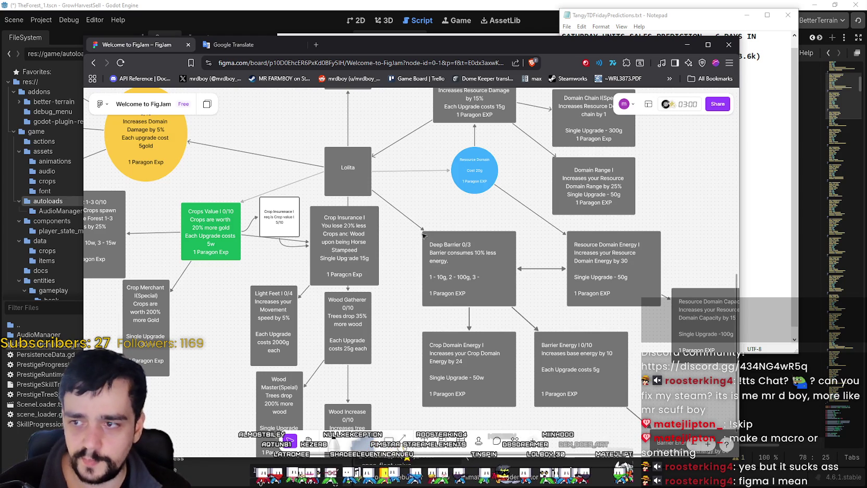
scroll(419, 295, "down", 3)
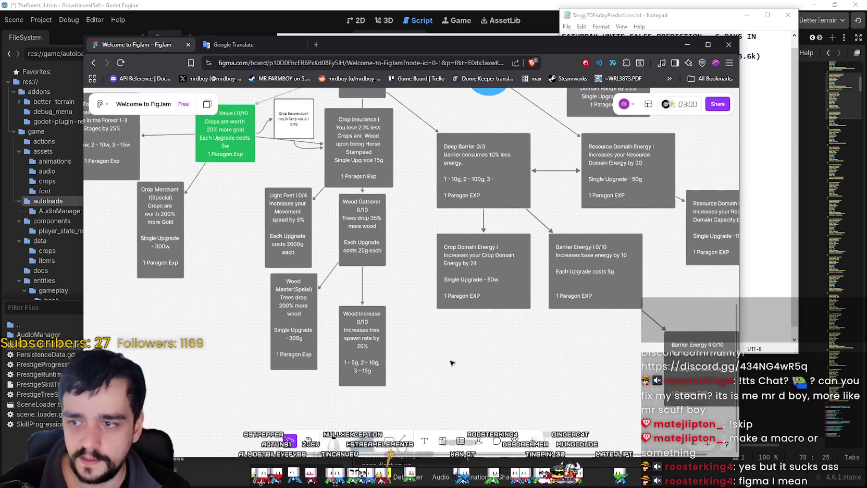
scroll(495, 334, "right", 5)
scroll(565, 374, "up", 5)
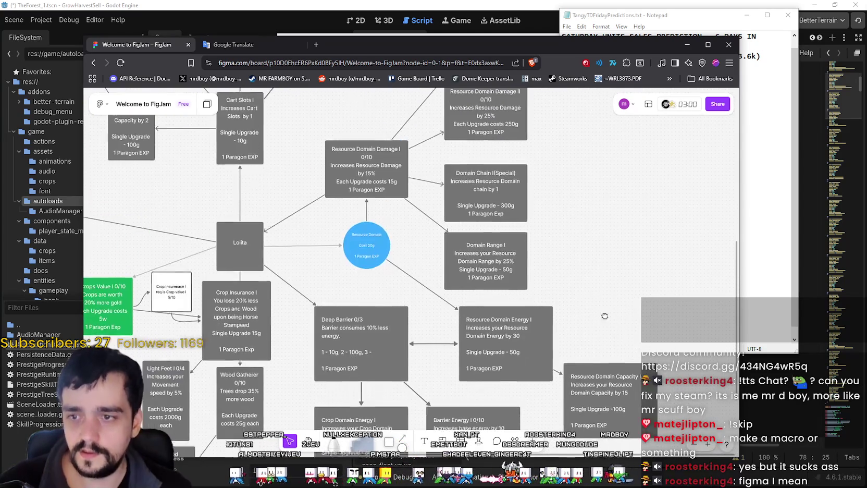
scroll(565, 374, "left", 3)
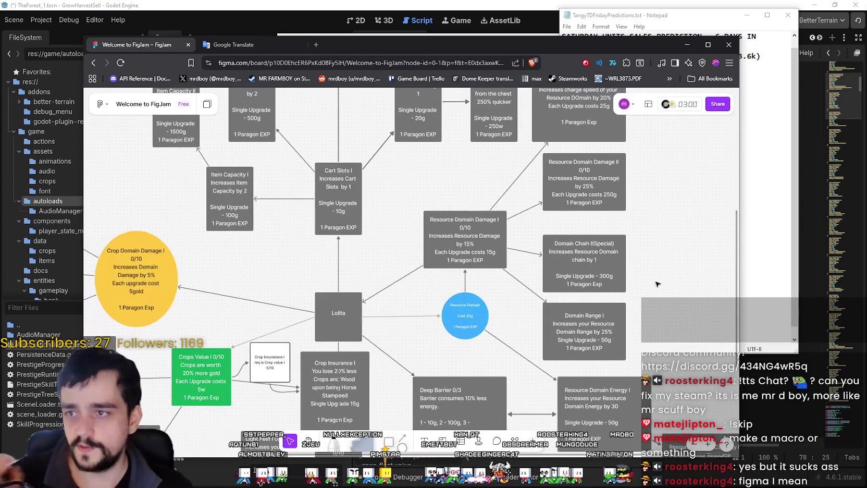
Step: Choose File > Export as… from the FigJam main menu
left_click(102, 110)
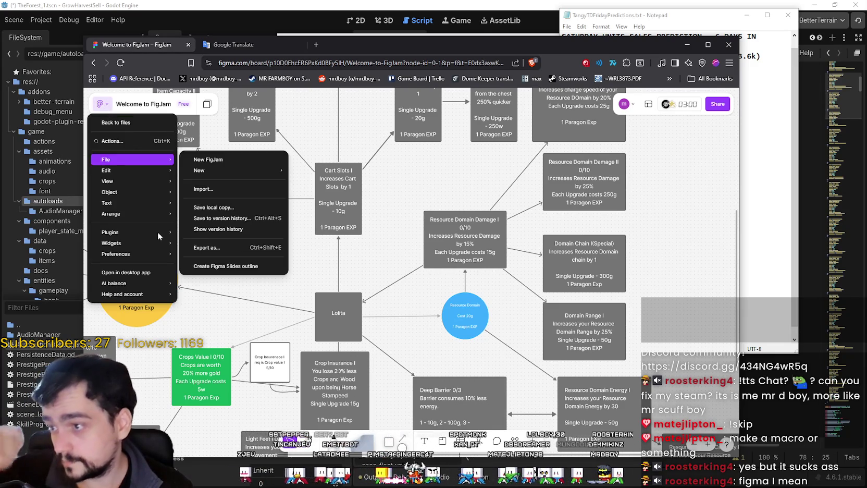
mouse_move(148, 286)
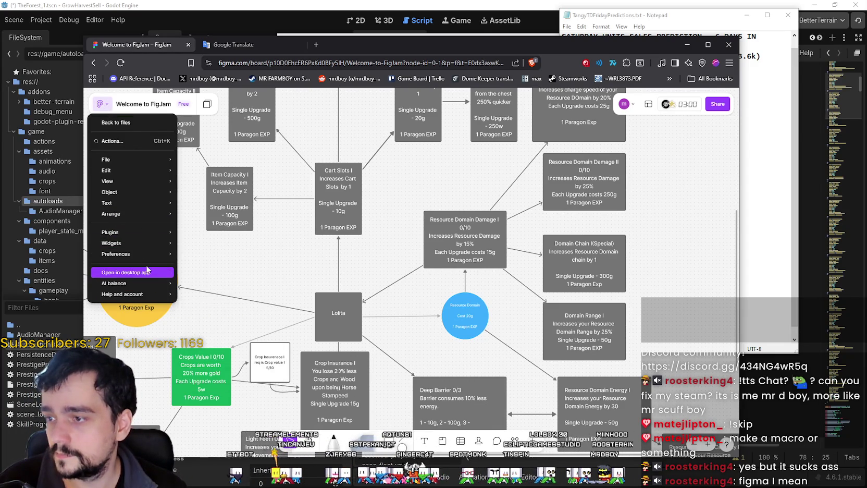
mouse_move(132, 256)
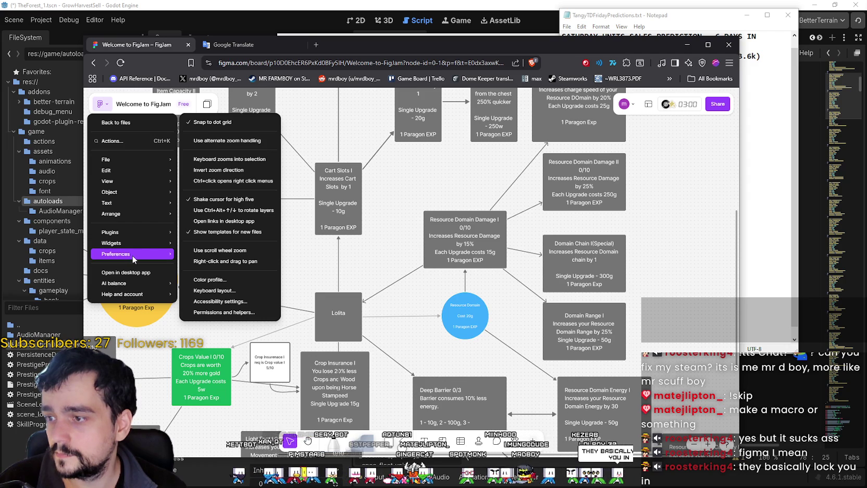
mouse_move(113, 169)
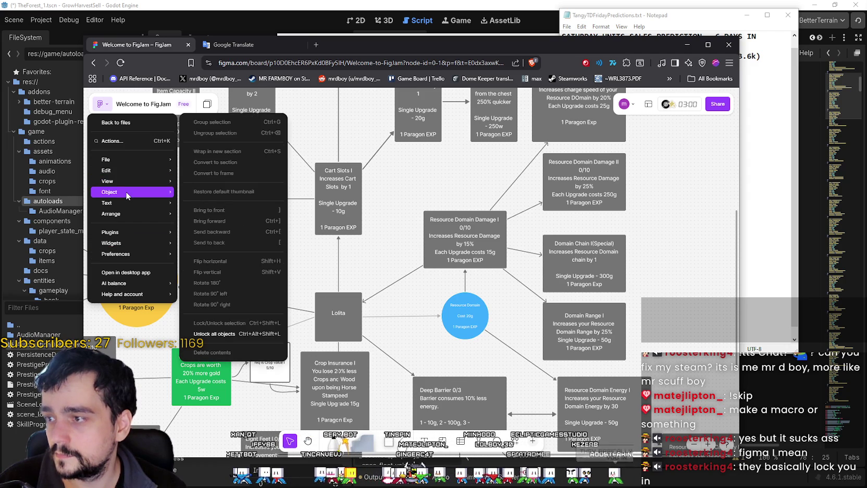
mouse_move(129, 157)
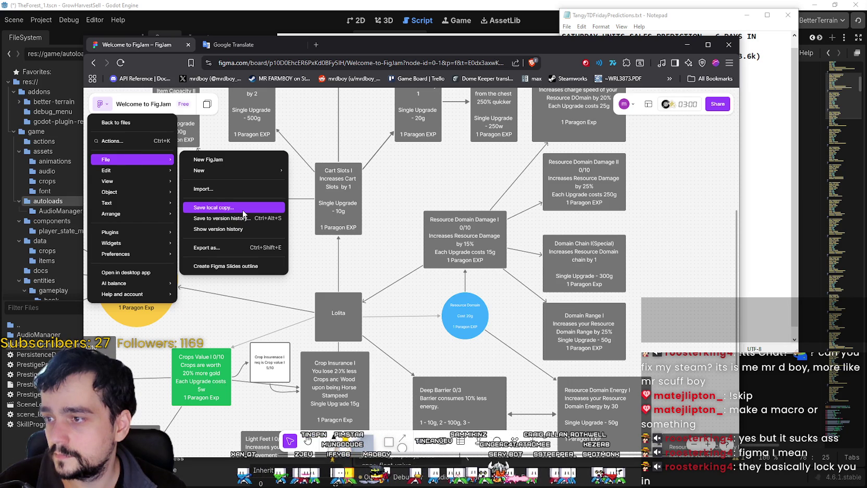
left_click(233, 248)
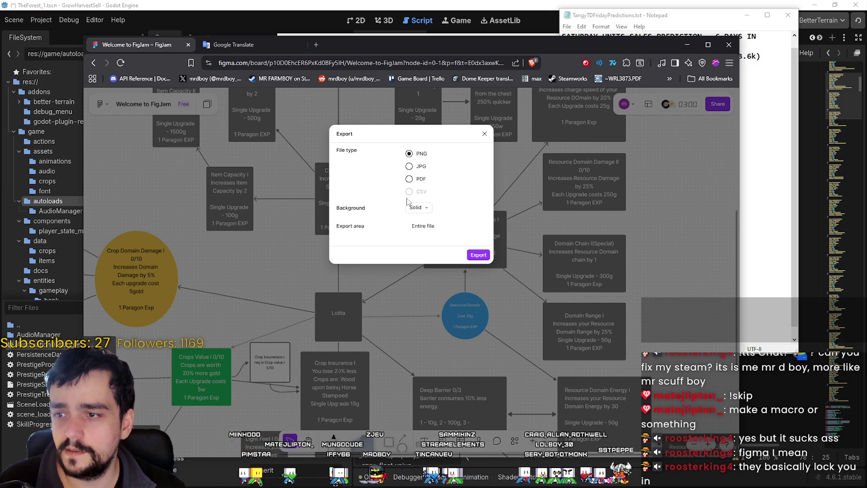
Step: Export the board in PNG format with Solid background and save it to Downloads
left_click(410, 167)
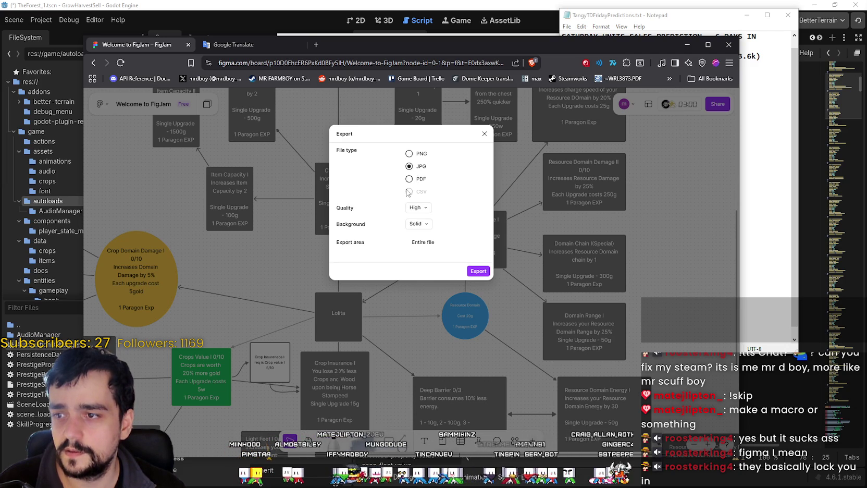
left_click(409, 155)
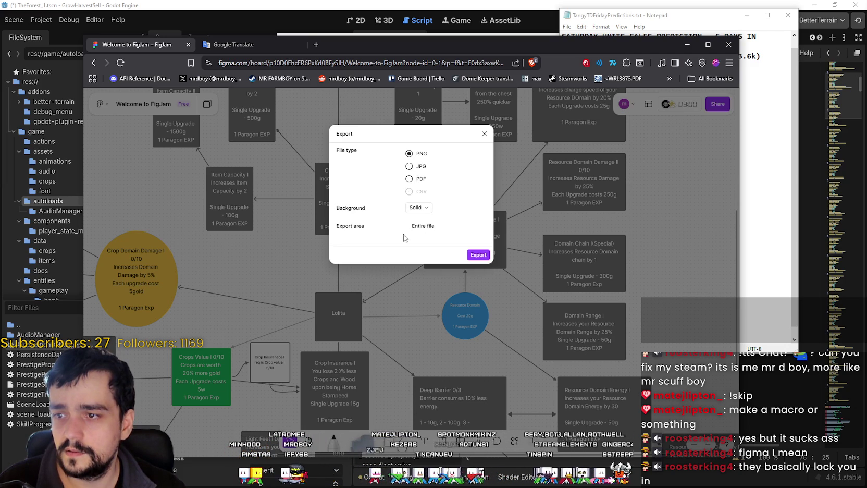
left_click(420, 209)
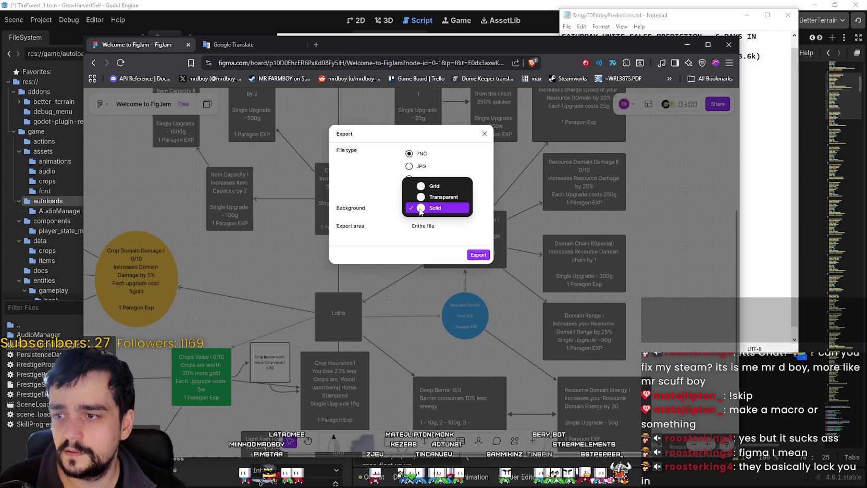
left_click(450, 212)
left_click(433, 207)
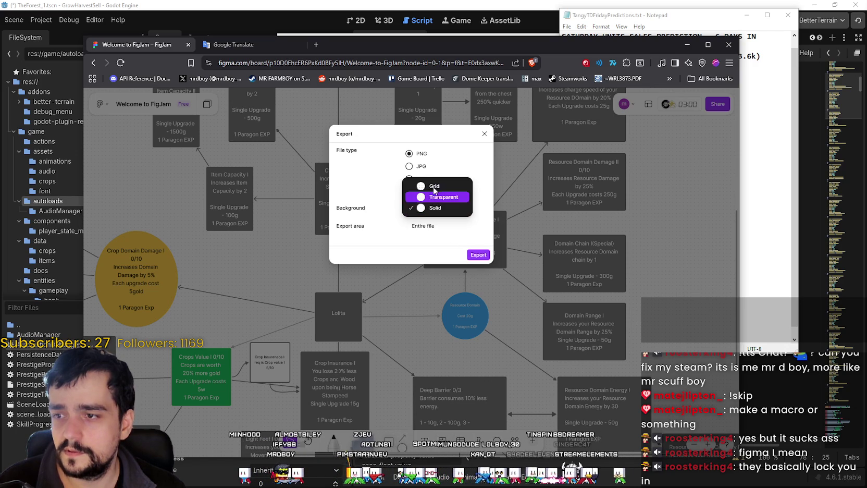
left_click(436, 207)
left_click(479, 256)
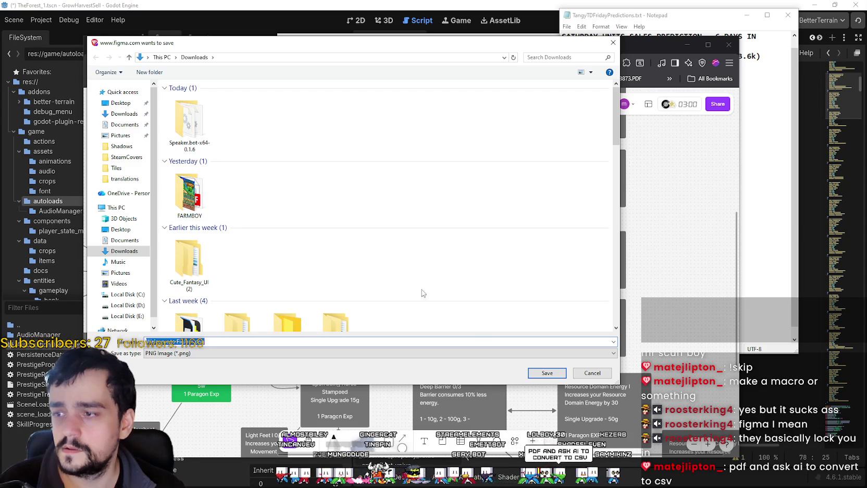
left_click(548, 373)
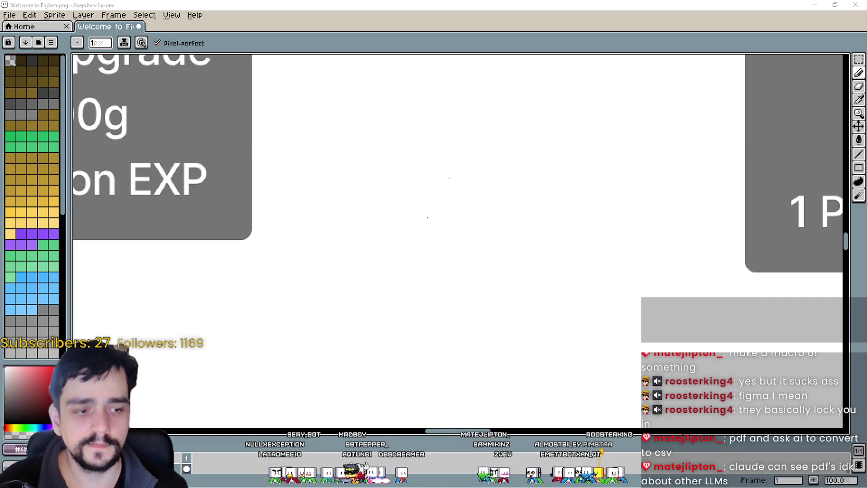
Step: Close Aseprite and discard the unsaved changes to the skill-tree board image
scroll(432, 218, "down", 5)
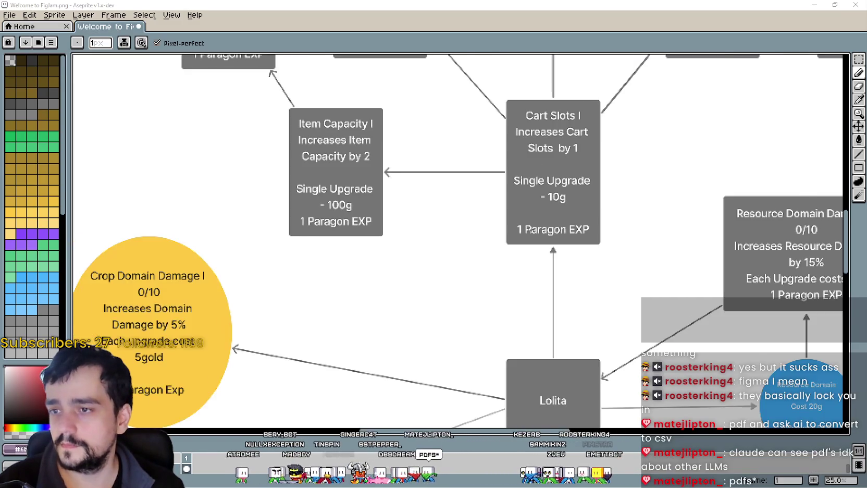
scroll(541, 265, "down", 1)
scroll(541, 265, "up", 4)
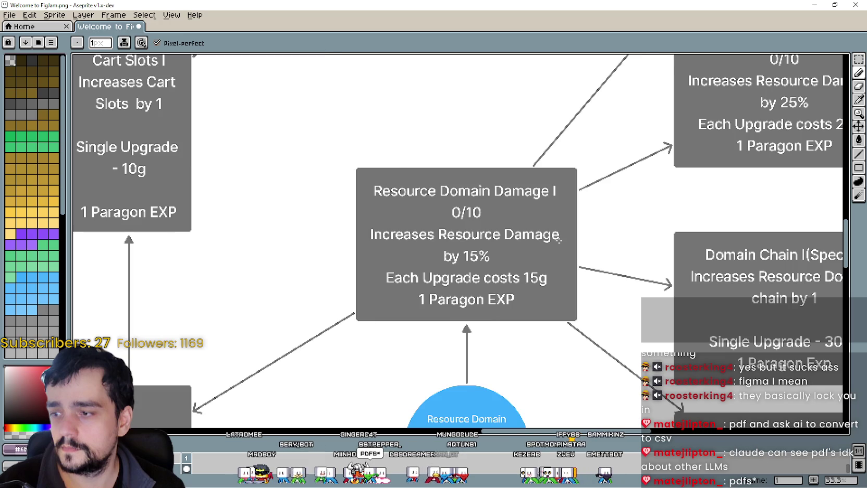
scroll(546, 241, "down", 1)
scroll(430, 246, "down", 3)
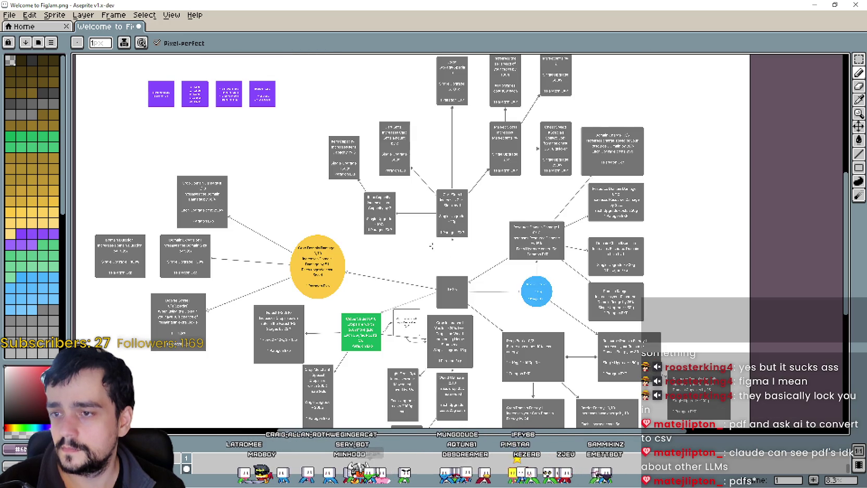
scroll(615, 115, "down", 4)
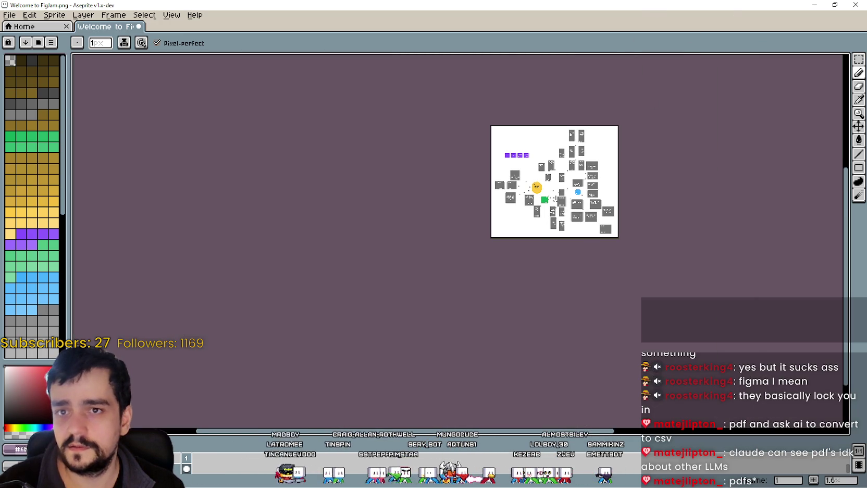
scroll(530, 252, "up", 5)
left_click(856, 5)
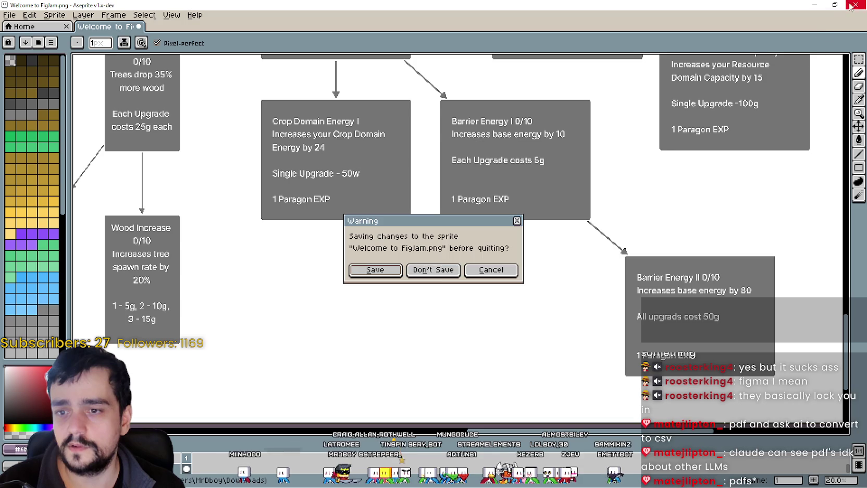
left_click(434, 270)
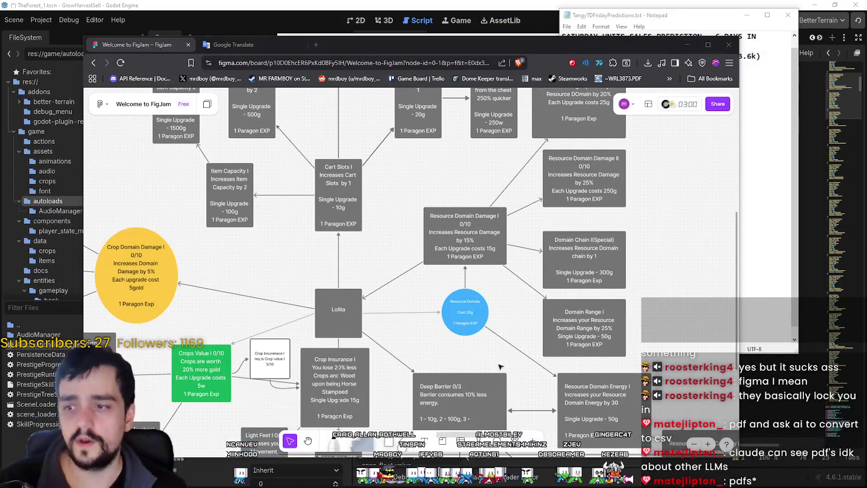
scroll(496, 368, "down", 5)
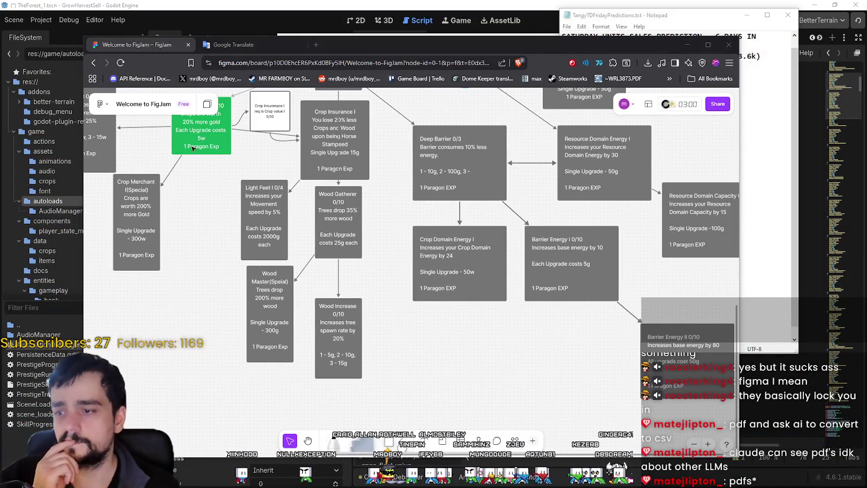
left_click(103, 105)
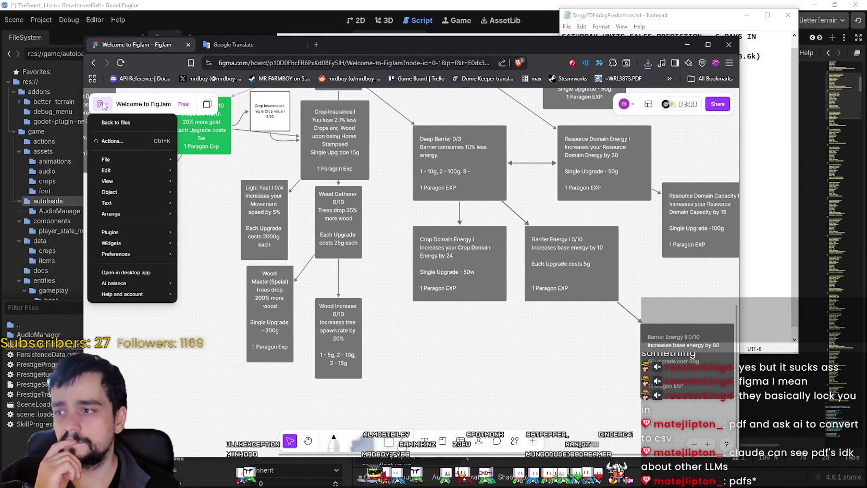
mouse_move(147, 244)
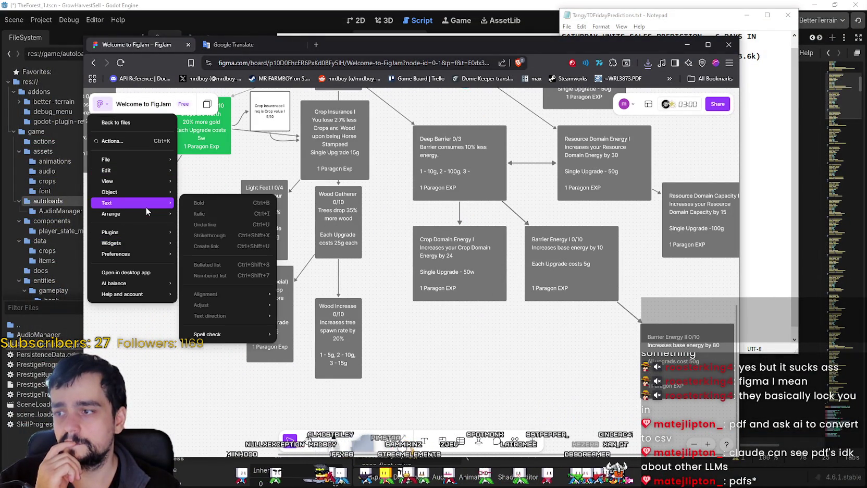
left_click(447, 366)
scroll(447, 367, "right", 3)
scroll(447, 366, "up", 2)
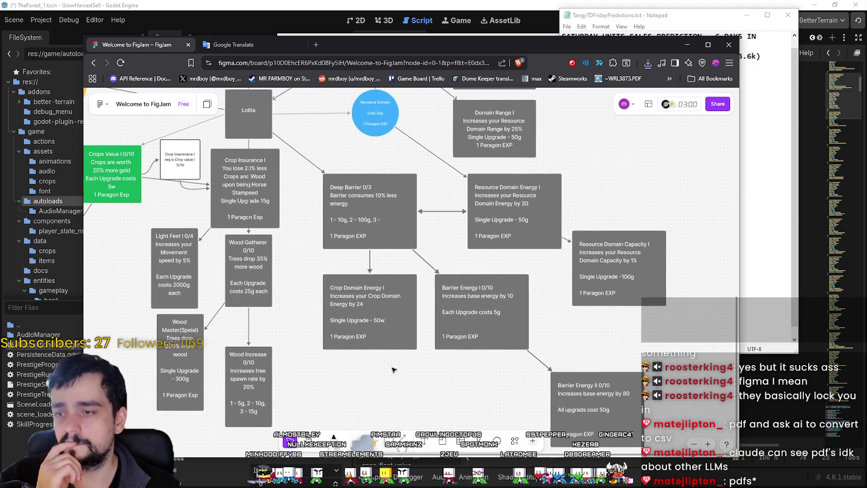
scroll(340, 112, "up", 10)
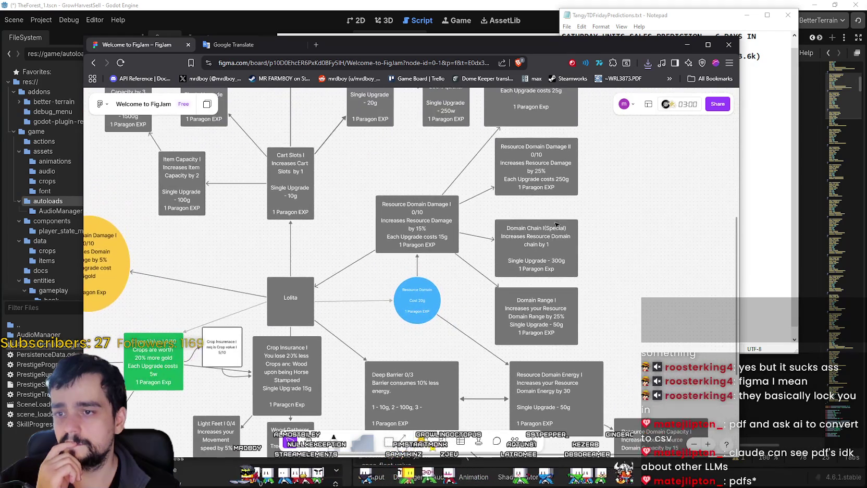
scroll(580, 308, "down", 4)
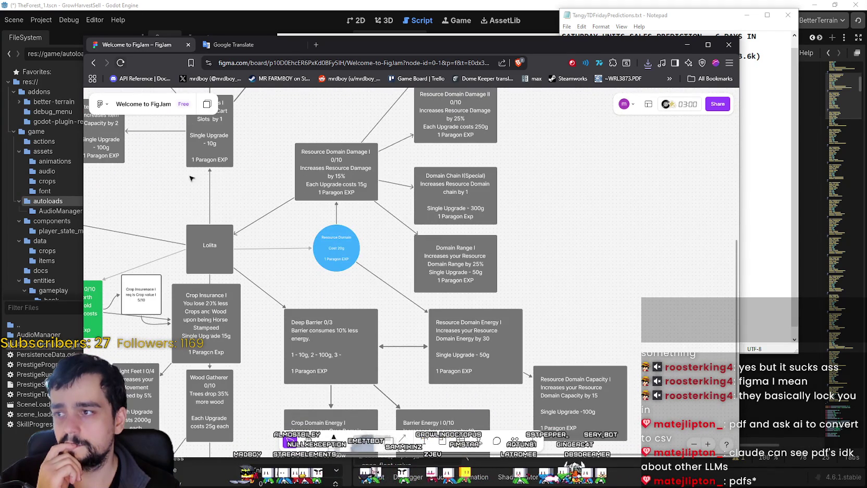
scroll(334, 155, "left", 2)
left_click(101, 104)
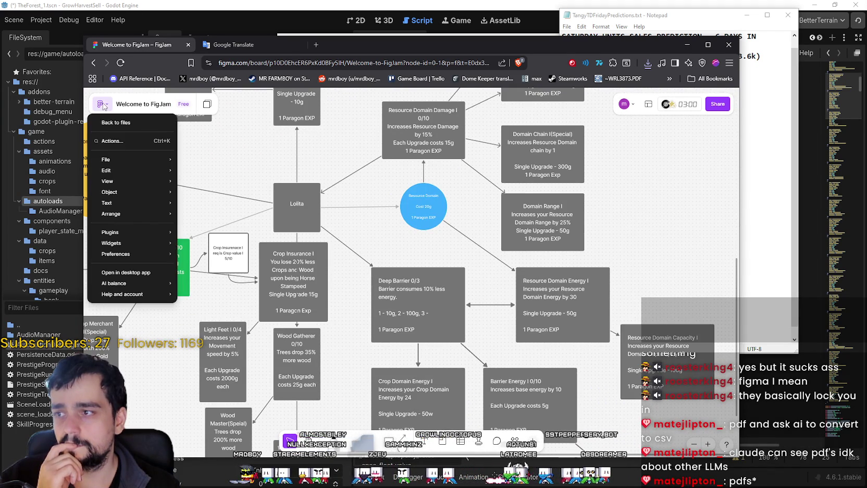
mouse_move(117, 193)
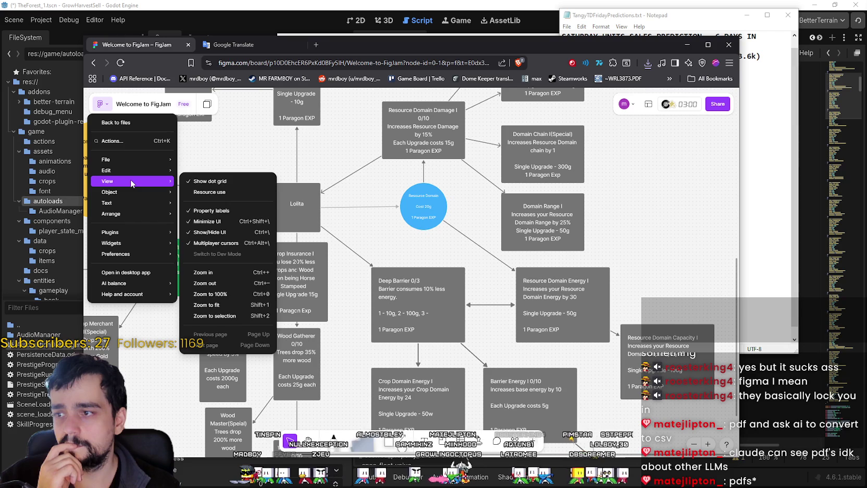
mouse_move(146, 207)
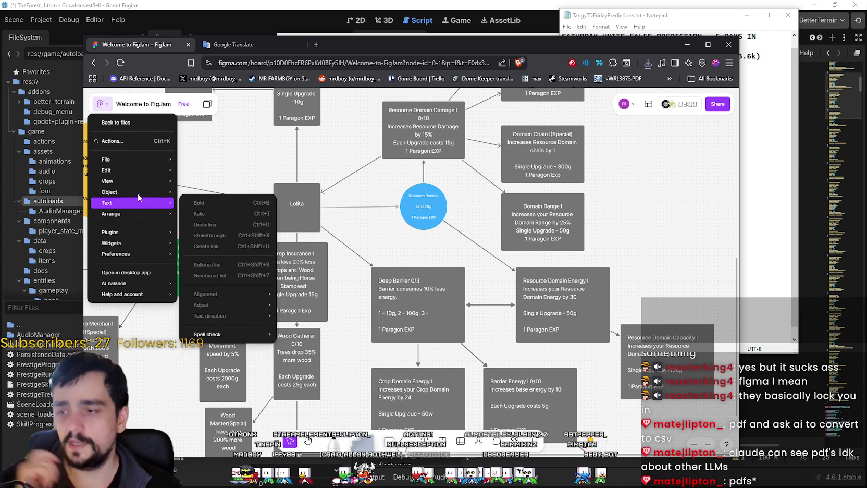
mouse_move(139, 168)
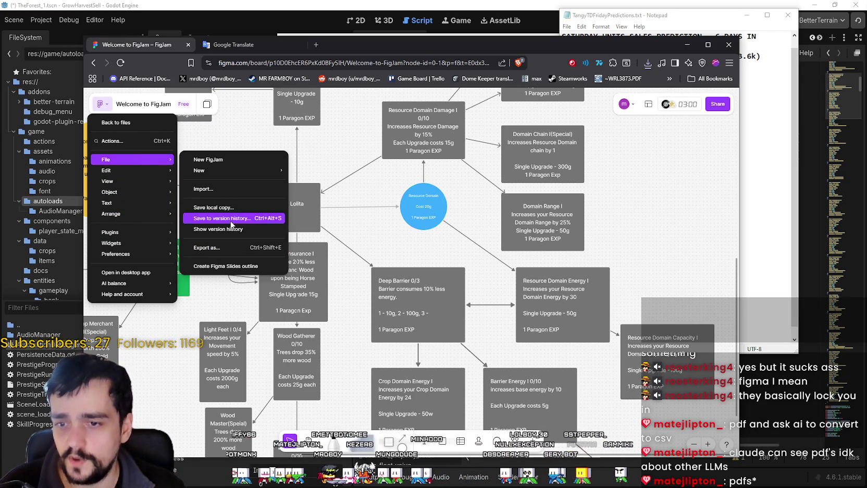
left_click(590, 307)
scroll(596, 365, "down", 3)
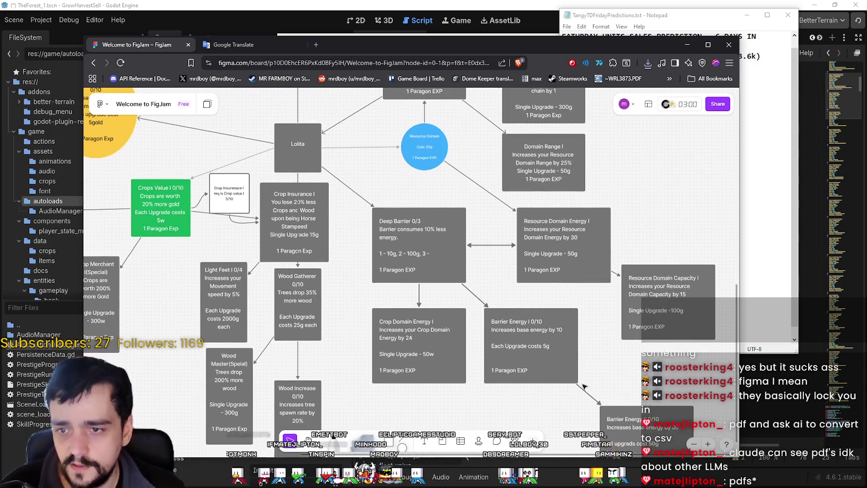
scroll(595, 365, "down", 3)
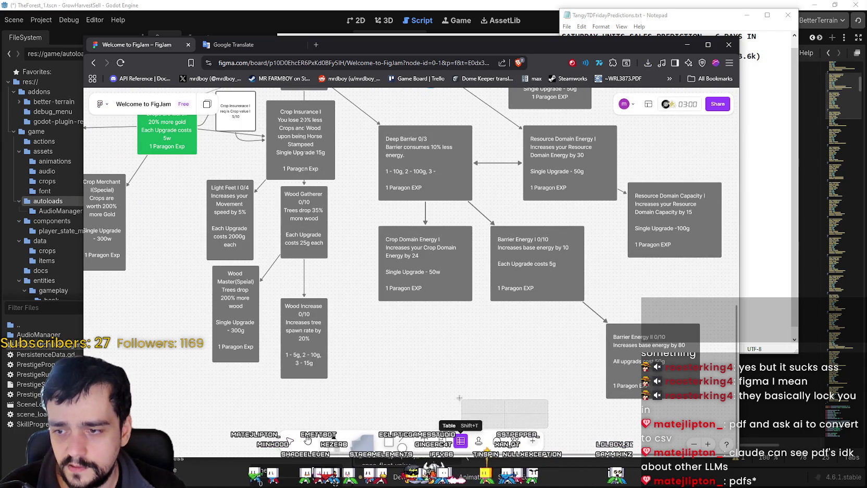
key("Escape")
scroll(459, 342, "up", 1)
scroll(459, 341, "right", 1)
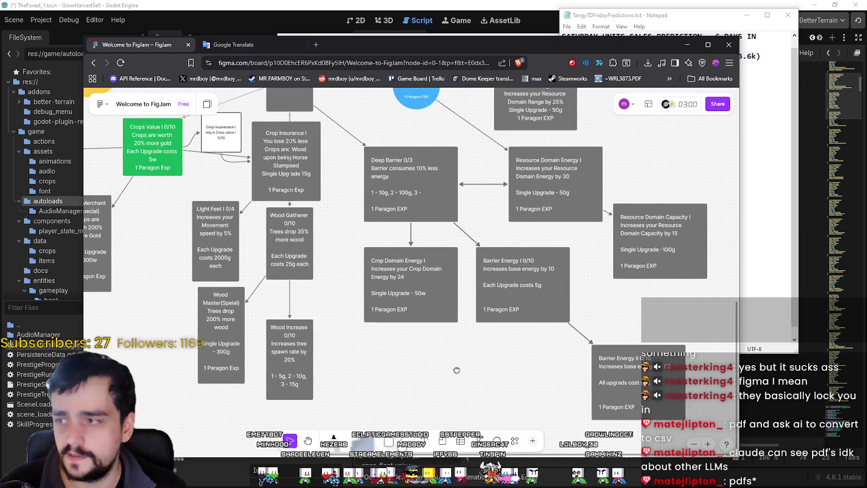
left_click(101, 104)
mouse_move(130, 159)
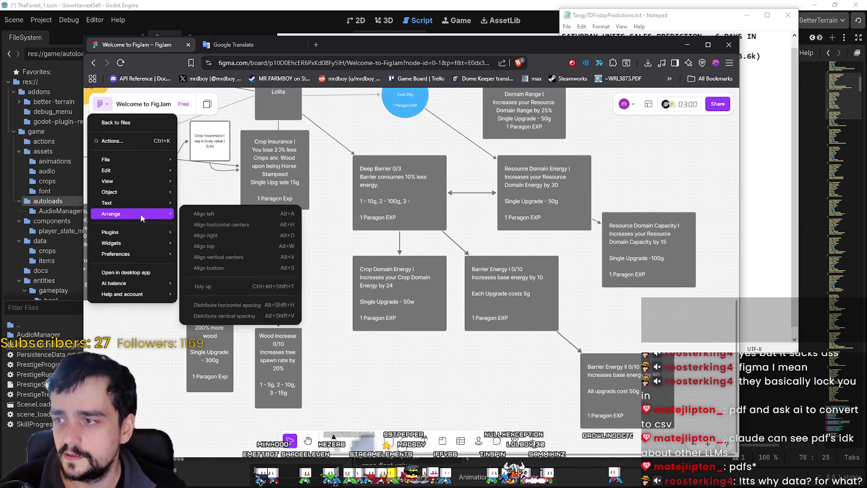
mouse_move(137, 245)
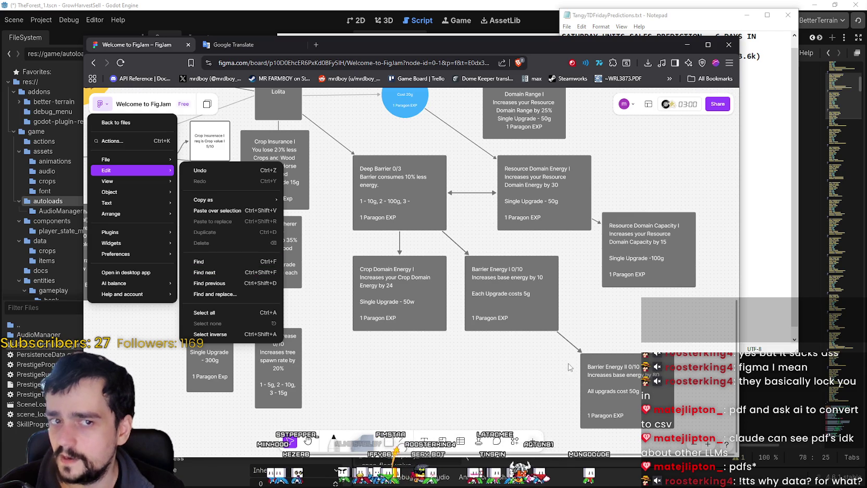
left_click(504, 381)
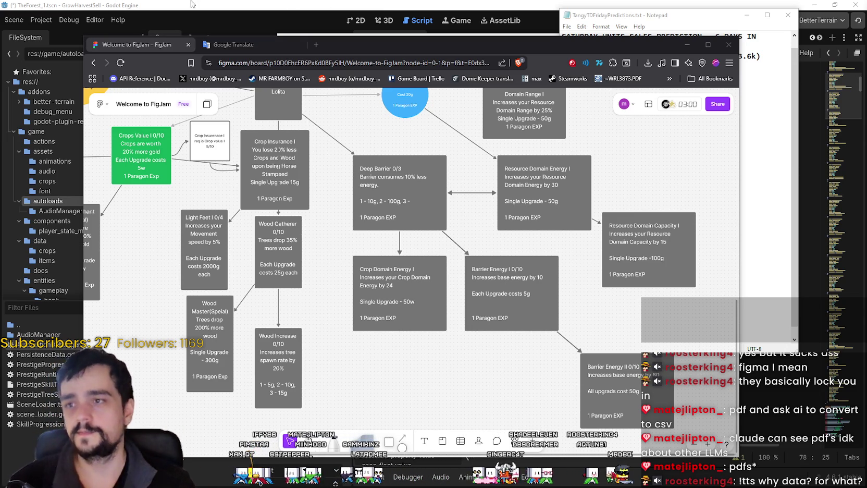
left_click(354, 20)
Step: Run the project, start the game, and zoom and pan the prestige skill tree
left_click_drag(636, 229, 636, 218)
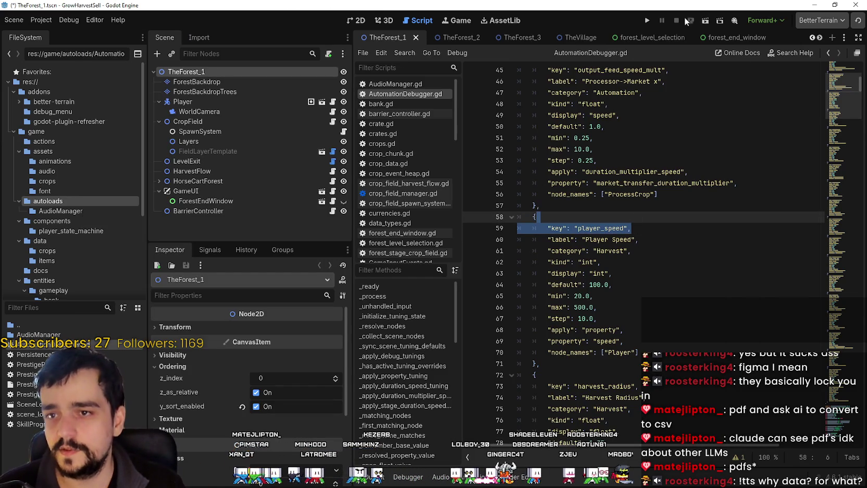
left_click(650, 21)
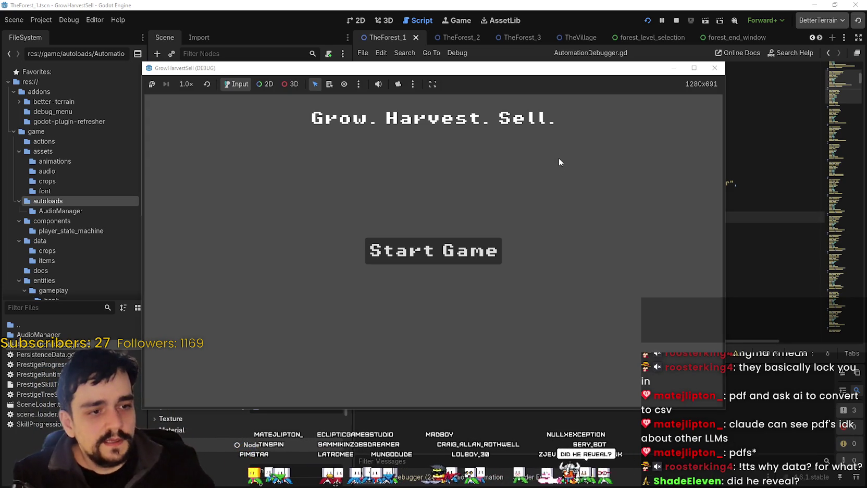
left_click(390, 259)
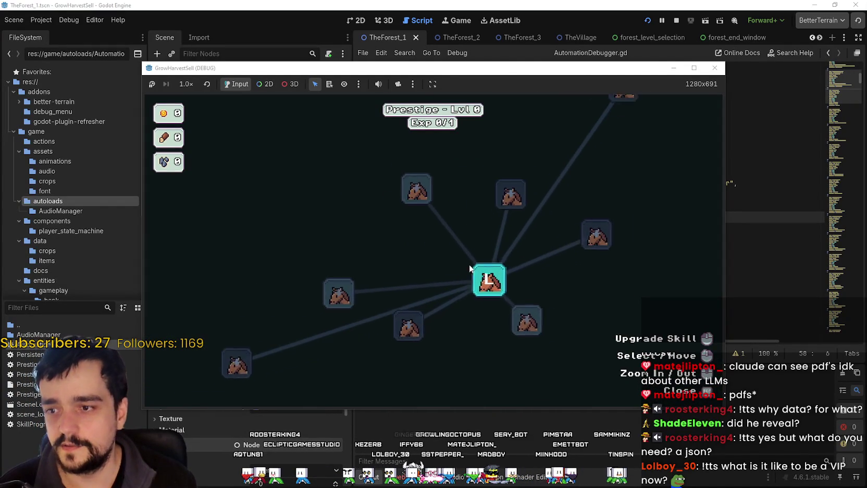
scroll(596, 315, "down", 5)
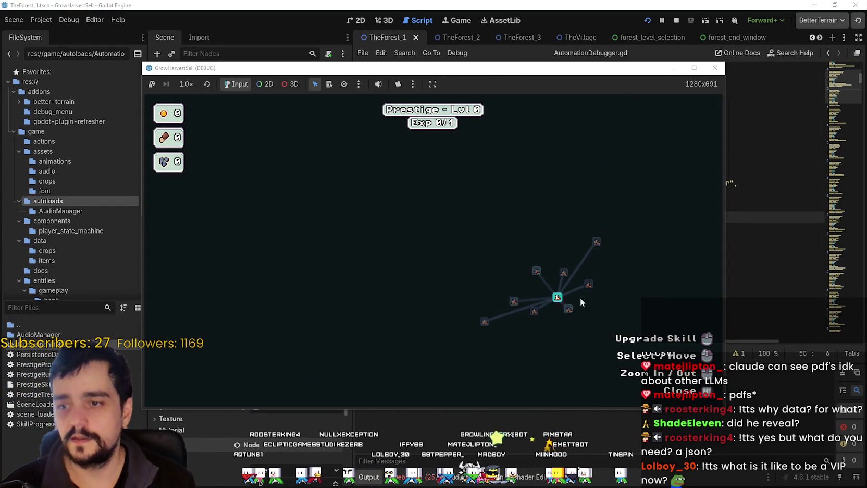
left_click_drag(570, 327, 419, 233)
scroll(446, 260, "up", 2)
scroll(545, 326, "down", 3)
scroll(546, 219, "up", 5)
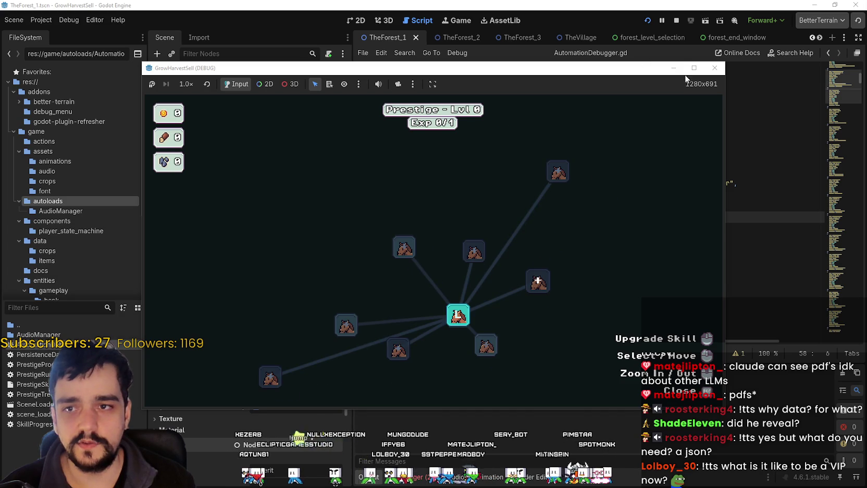
Step: Stop the running game, clear the script selection, and switch back to FigJam
left_click(676, 20)
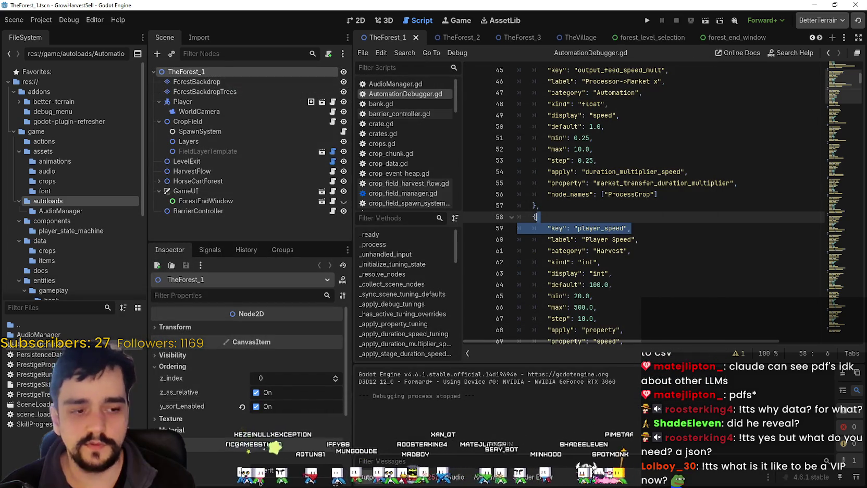
mouse_move(622, 181)
left_mouse_down()
mouse_move(755, 313)
mouse_move(834, 292)
left_mouse_up()
left_click(853, 262)
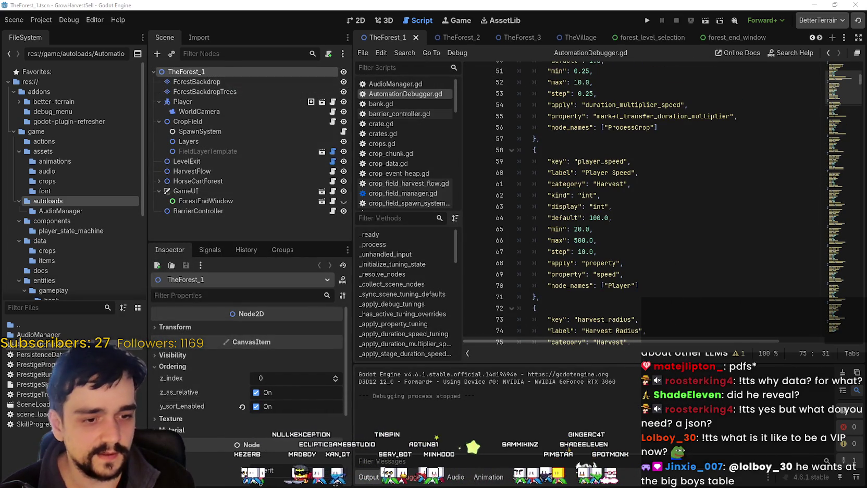
key("alt+Tab")
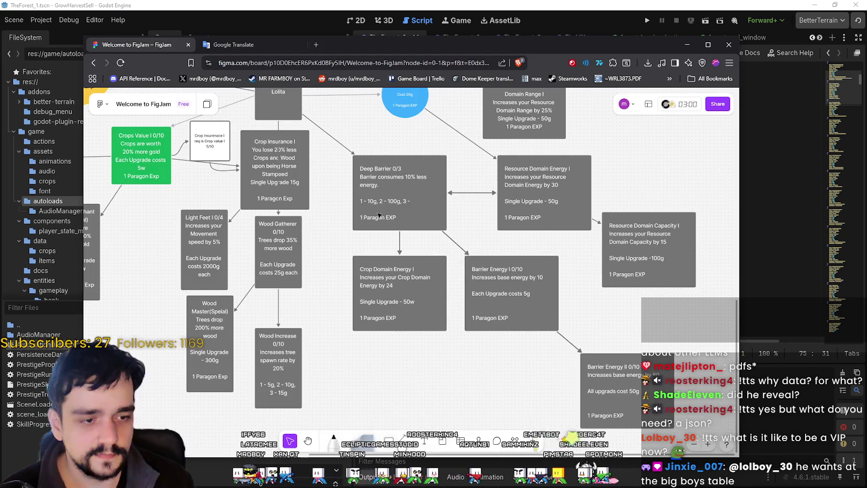
Step: Maximize the browser and pan the board to reveal the left-side nodes
scroll(388, 234, "down", 3)
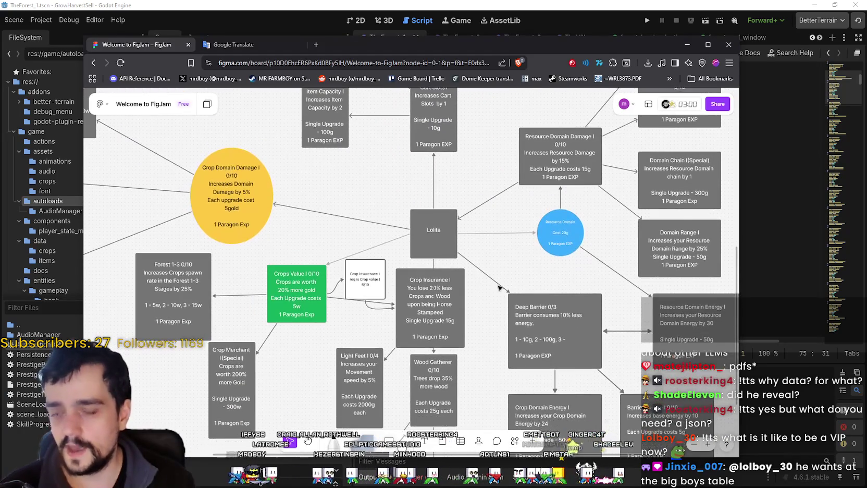
scroll(131, 152, "up", 3)
left_click(708, 44)
mouse_move(348, 134)
left_mouse_down()
mouse_move(329, 201)
mouse_move(471, 278)
mouse_move(339, 253)
mouse_move(287, 127)
mouse_move(412, 57)
mouse_move(222, 83)
left_mouse_up()
Step: Open the FigJam main menu and look at its Plugins and Text submenus
left_click(17, 68)
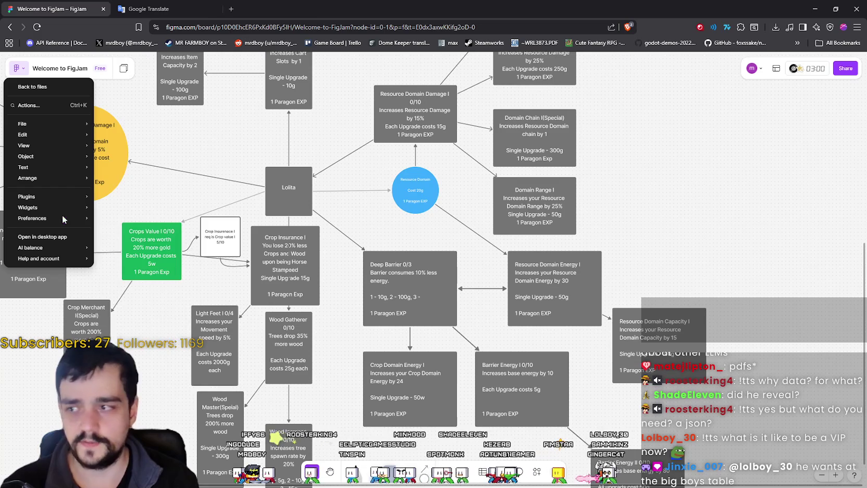
mouse_move(48, 195)
mouse_move(54, 168)
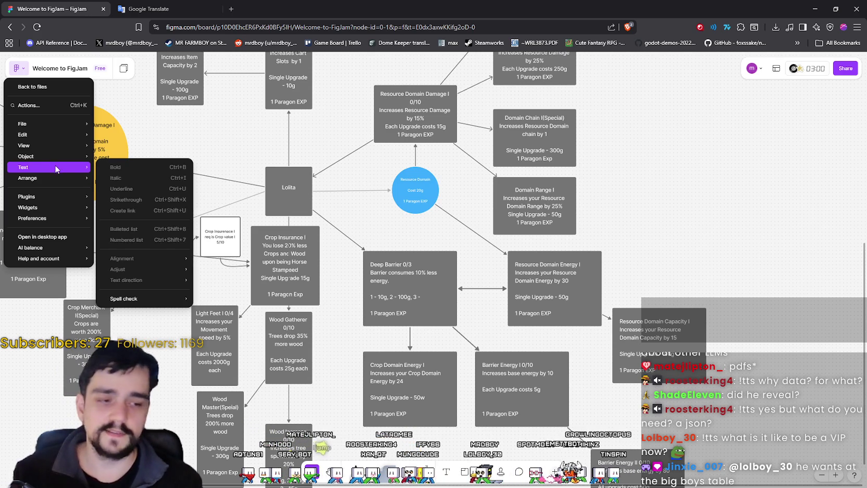
Step: Choose Plugins > Manage plugins… from the main menu to open the plugin browser
mouse_move(50, 156)
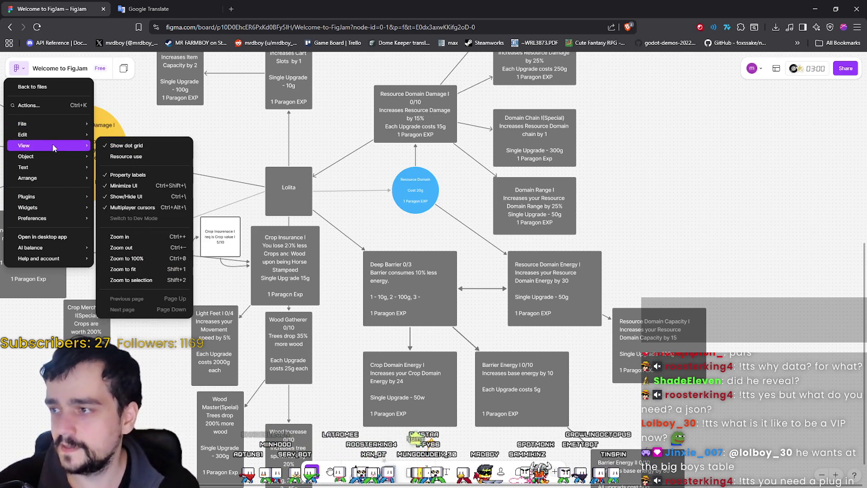
mouse_move(61, 195)
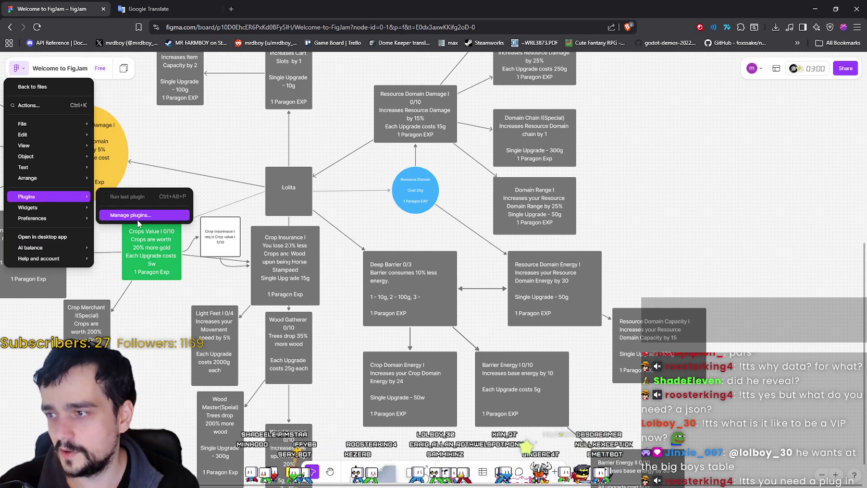
left_click(140, 224)
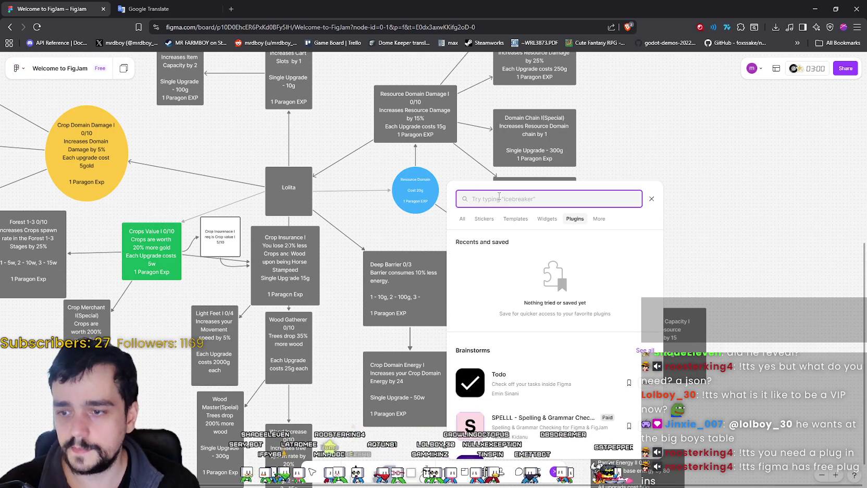
Step: Search the plugins for 'json' and run Flowchart to JSON
type("json")
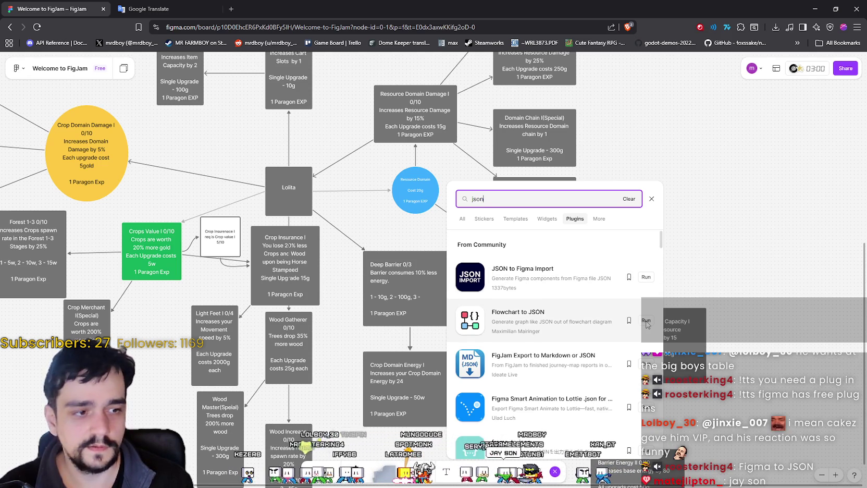
left_click(646, 322)
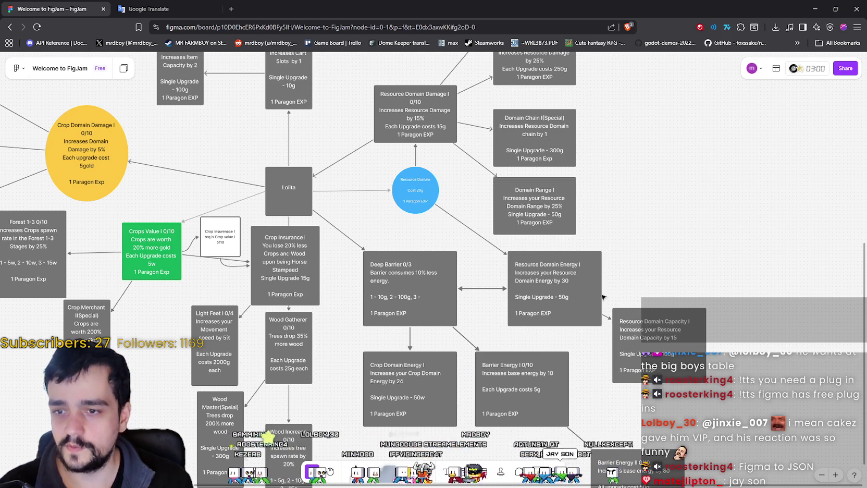
Step: Toggle bullets on and off for the Crop Domain Energy note, then deselect it
scroll(365, 232, "down", 1)
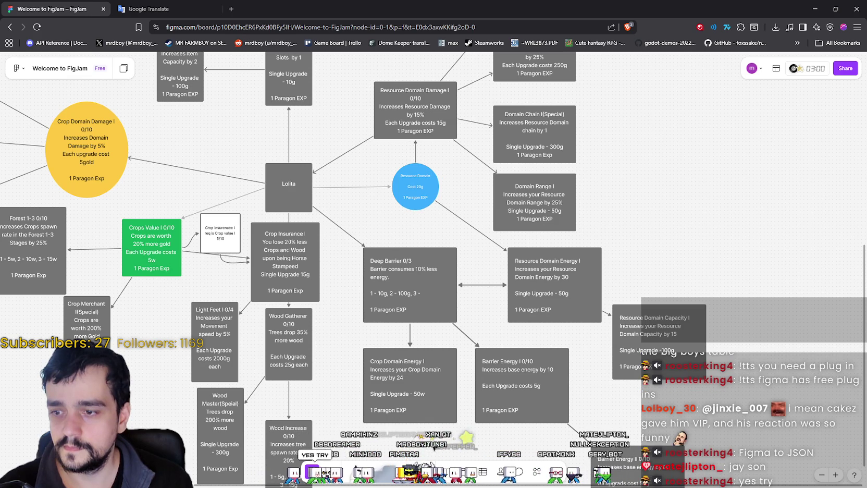
left_click(410, 408)
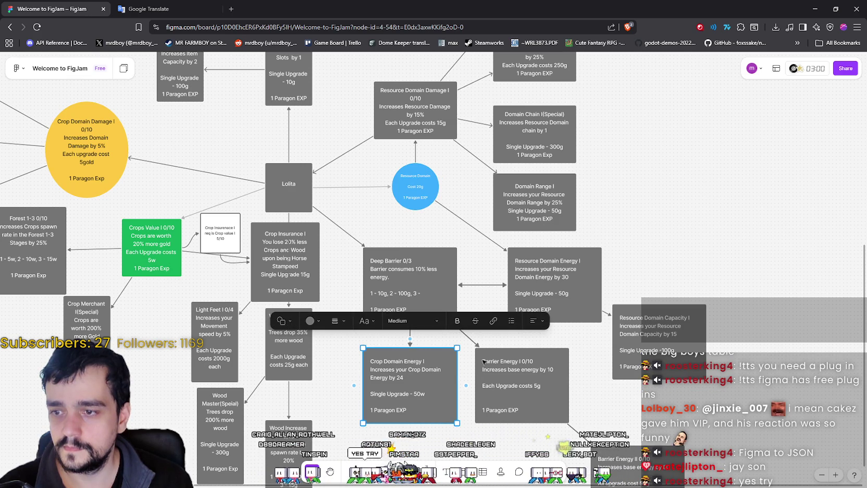
left_click(517, 323)
left_click(513, 322)
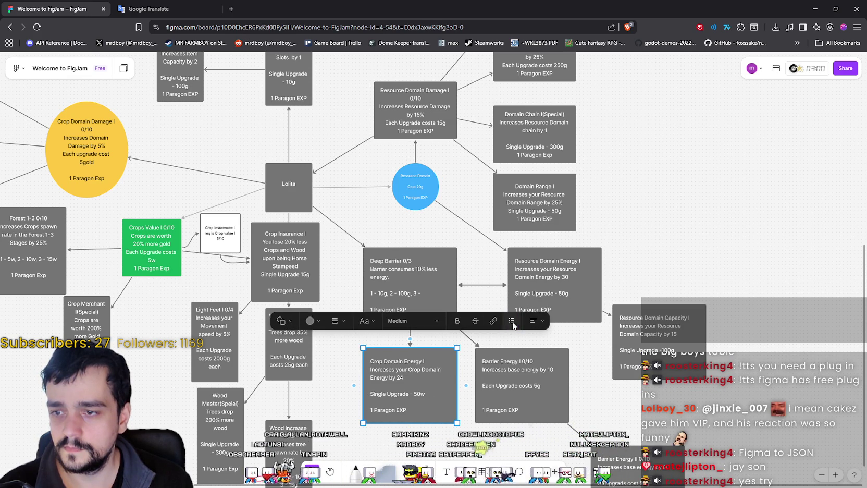
key("Escape")
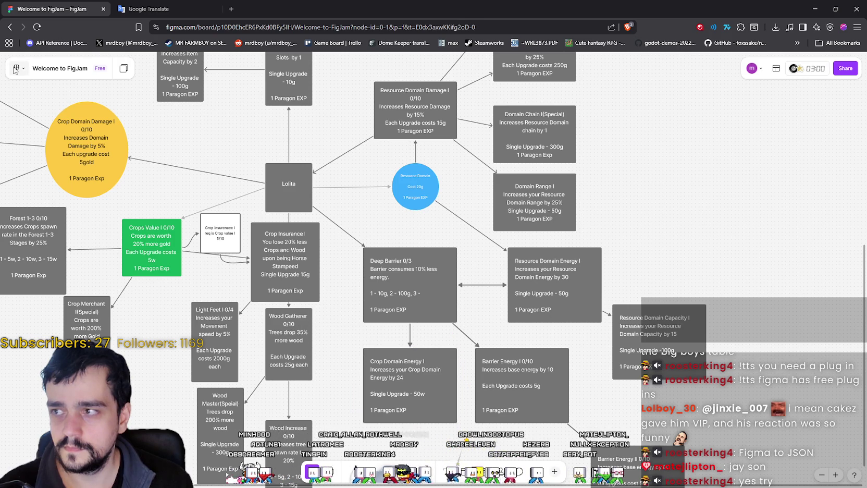
Step: Rerun Flowchart to JSON from the main menu's Plugins list
left_click(17, 68)
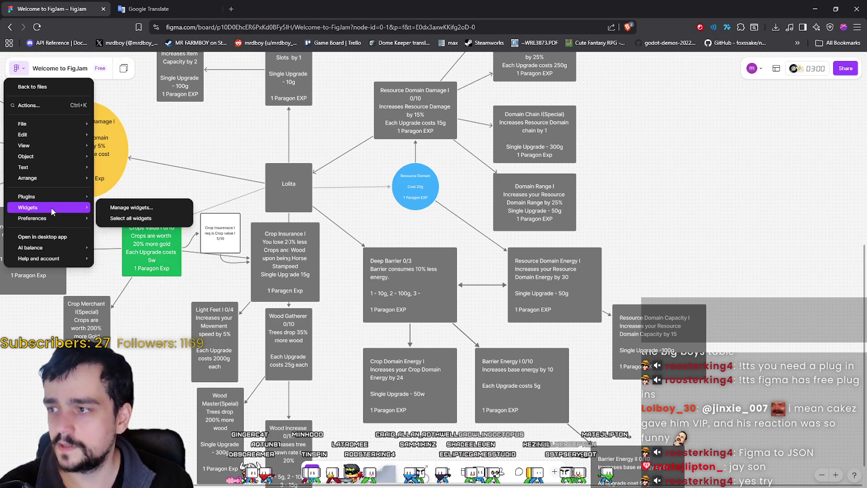
mouse_move(57, 197)
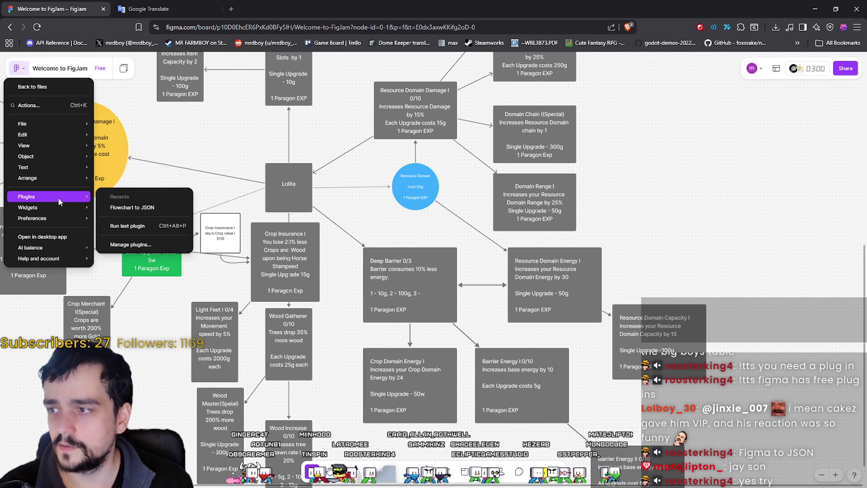
left_click(152, 208)
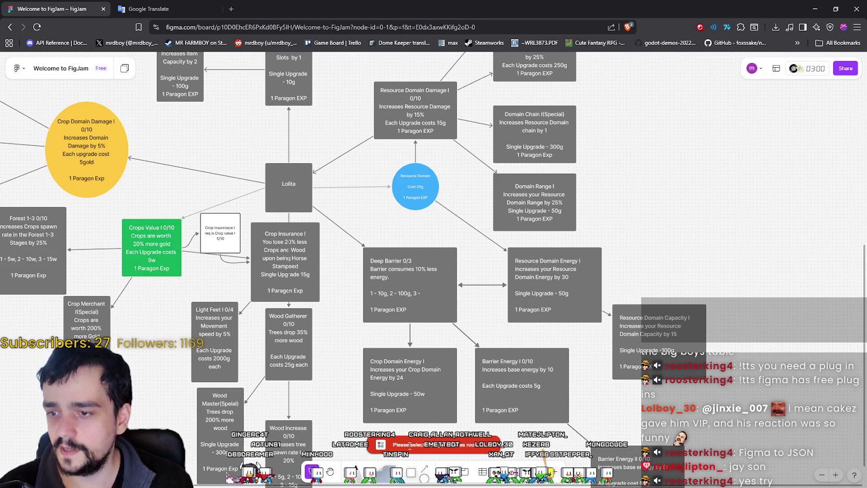
Step: Select the Lolita root node and open the main menu's Plugins submenu
scroll(402, 417, "down", 2)
scroll(386, 365, "up", 3)
scroll(383, 369, "up", 3)
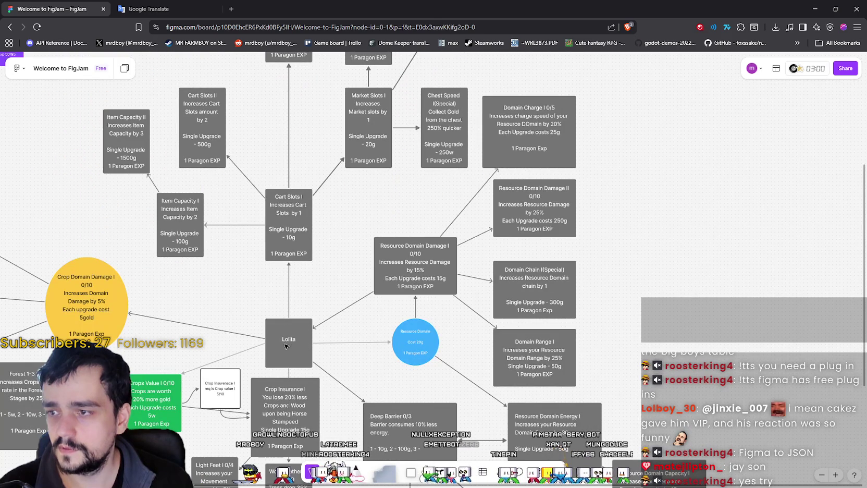
left_click(285, 333)
left_click(16, 68)
mouse_move(61, 200)
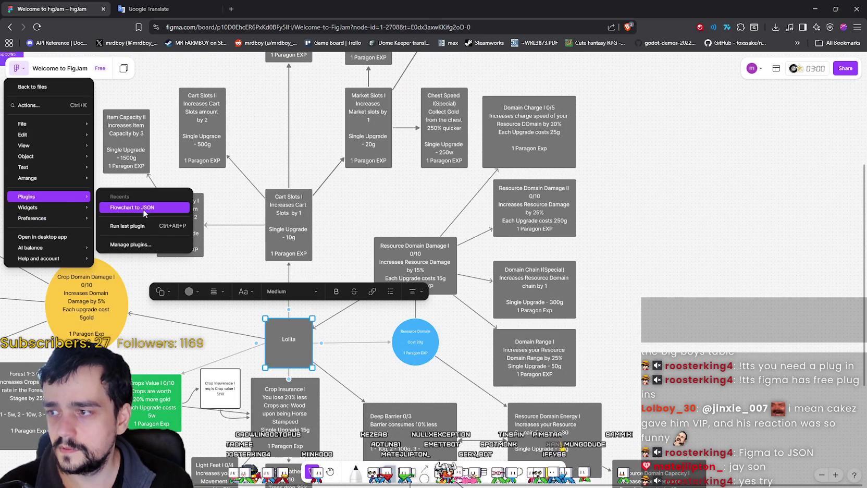
Step: Run Flowchart to JSON on Lolita and scroll through the nodes, edges and colours output
left_click(145, 211)
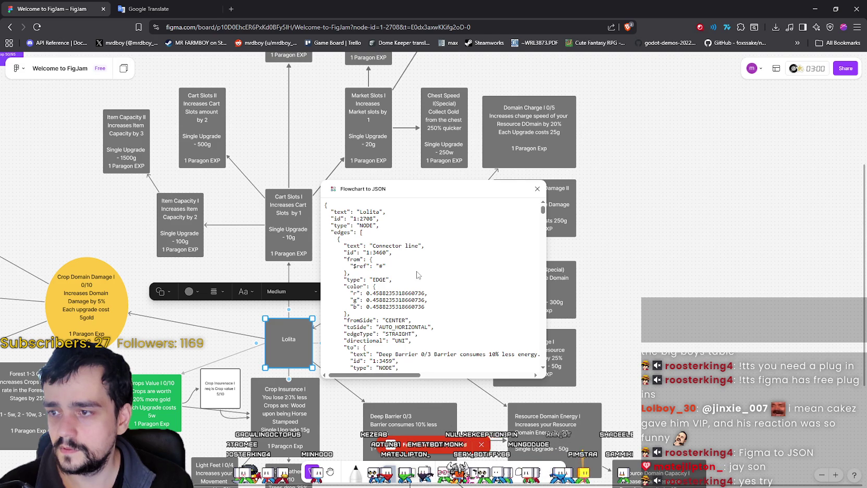
scroll(417, 268, "down", 3)
scroll(419, 270, "down", 10)
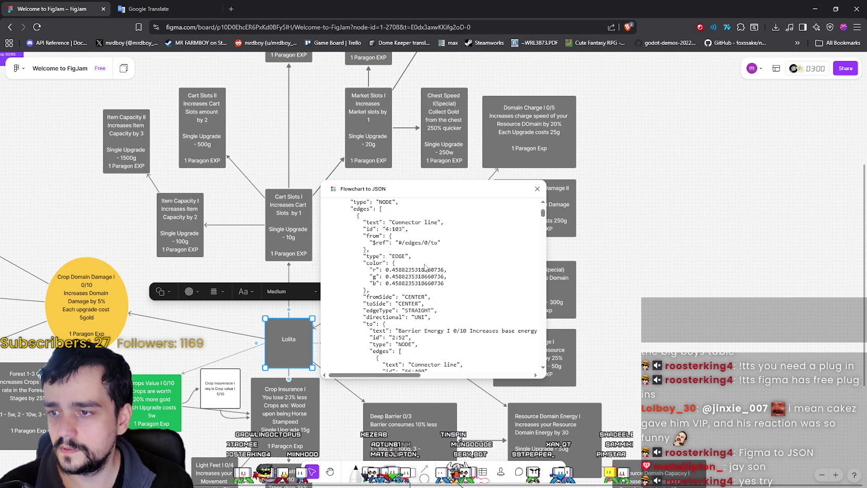
scroll(426, 268, "down", 5)
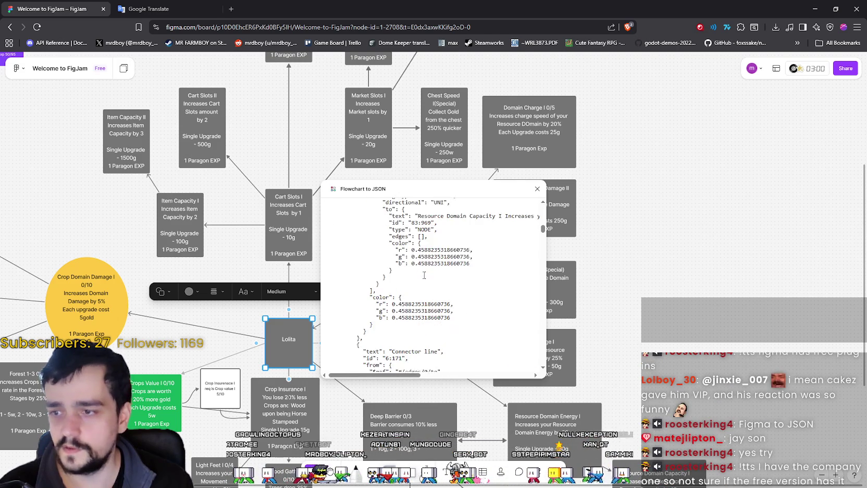
scroll(507, 321, "down", 3)
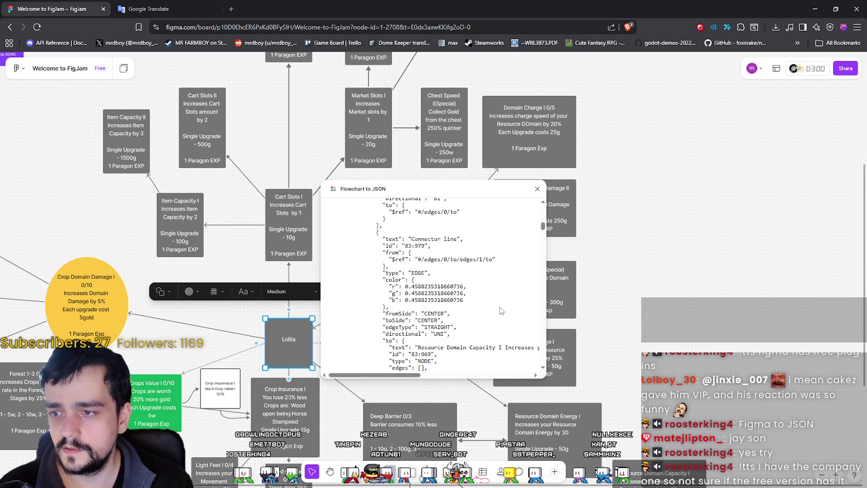
scroll(500, 307, "down", 4)
mouse_move(544, 232)
left_mouse_down()
mouse_move(543, 334)
mouse_move(561, 359)
left_mouse_up()
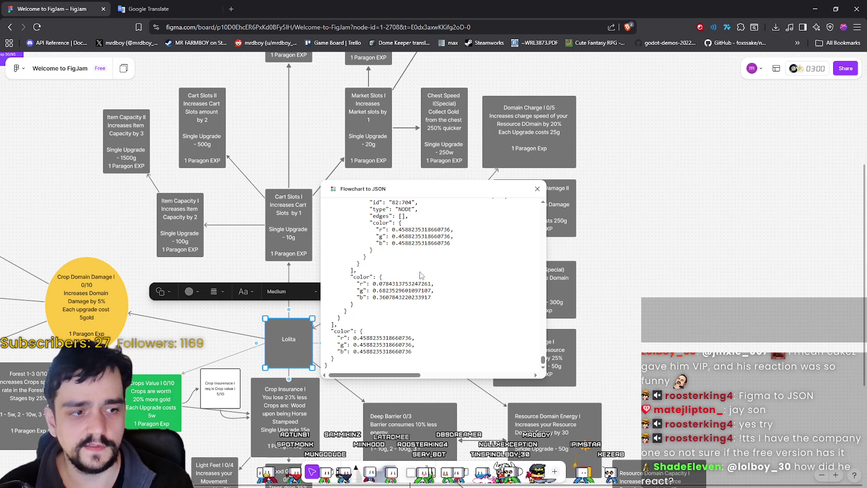
scroll(448, 316, "up", 10)
scroll(446, 311, "up", 10)
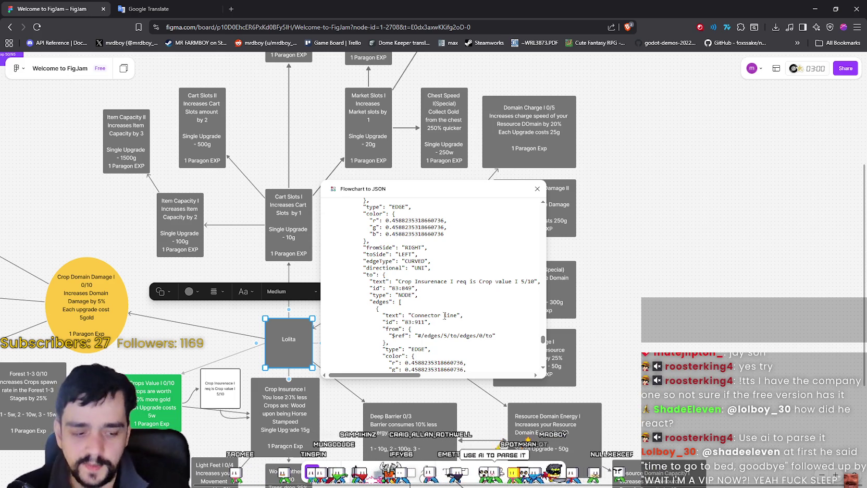
Step: Drag the JSON window aside to uncover the board
mouse_move(387, 191)
left_mouse_down()
mouse_move(495, 168)
mouse_move(513, 155)
left_mouse_up()
scroll(606, 203, "up", 5)
scroll(570, 193, "up", 5)
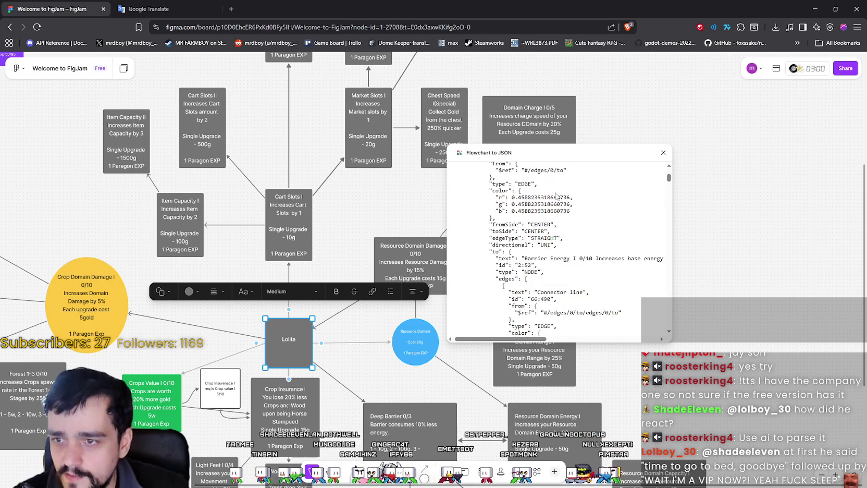
scroll(568, 191, "down", 2)
left_click(663, 152)
scroll(473, 291, "left", 3)
scroll(473, 291, "down", 1)
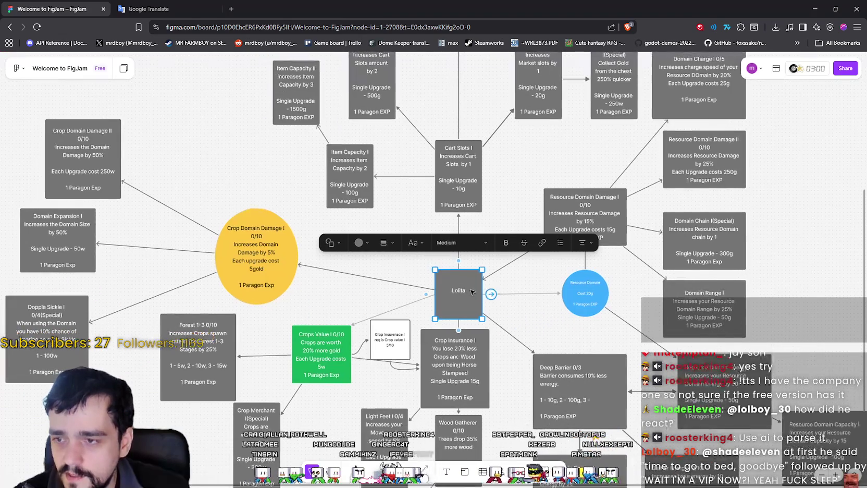
left_click(508, 320)
scroll(510, 322, "up", 1)
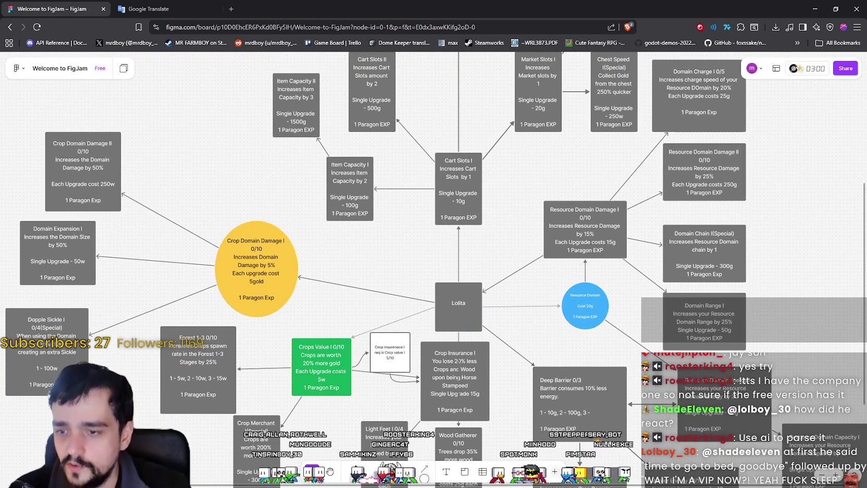
scroll(521, 313, "up", 5)
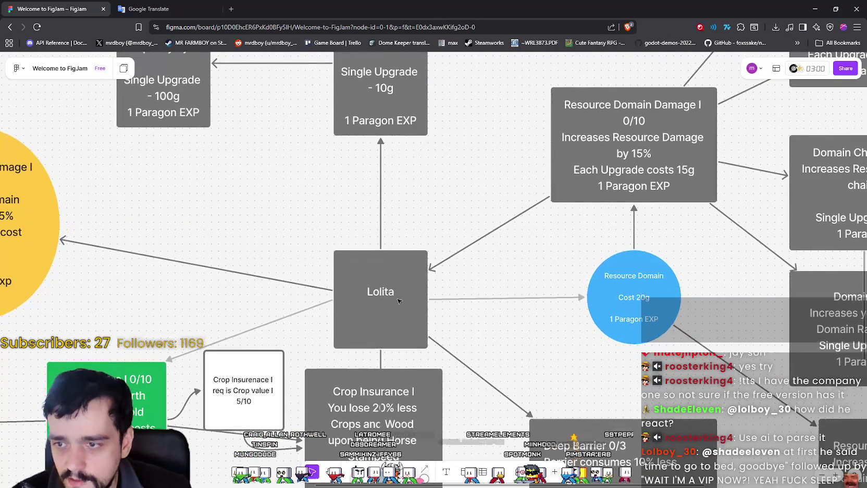
left_click(380, 302)
scroll(349, 103, "up", 3)
scroll(349, 103, "left", 2)
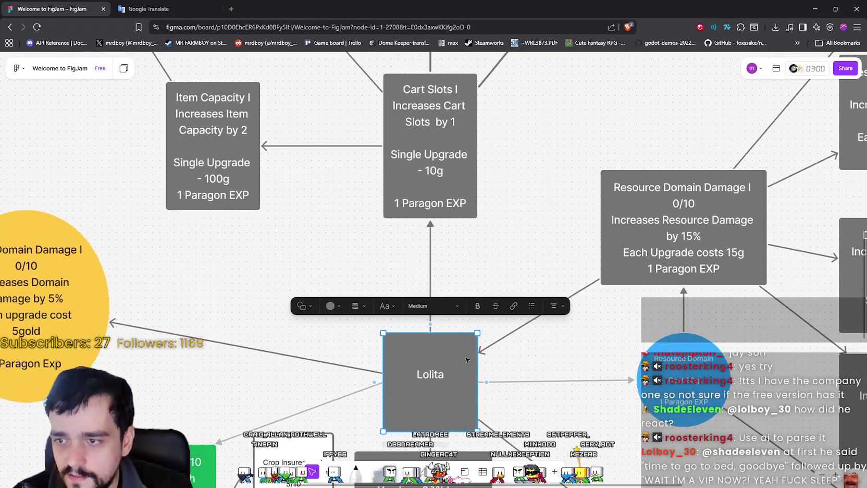
scroll(459, 209, "up", 3)
left_click(469, 234)
scroll(483, 313, "down", 7)
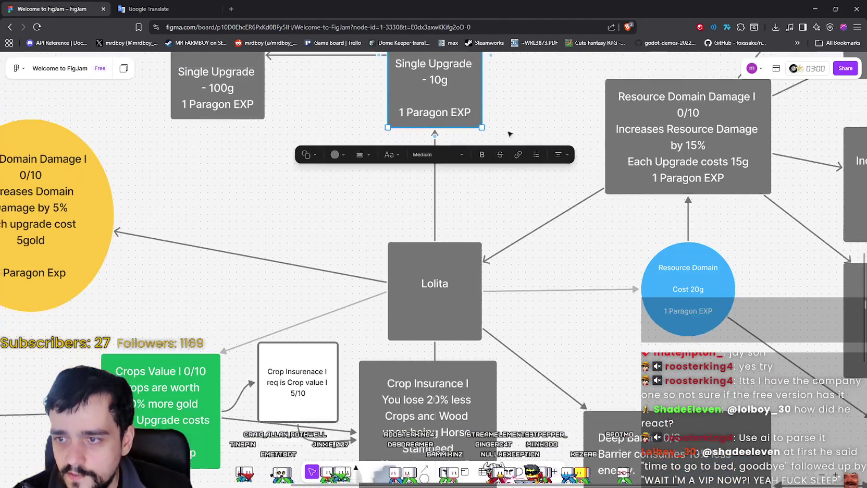
scroll(482, 312, "down", 4)
scroll(483, 313, "left", 2)
left_click(258, 280)
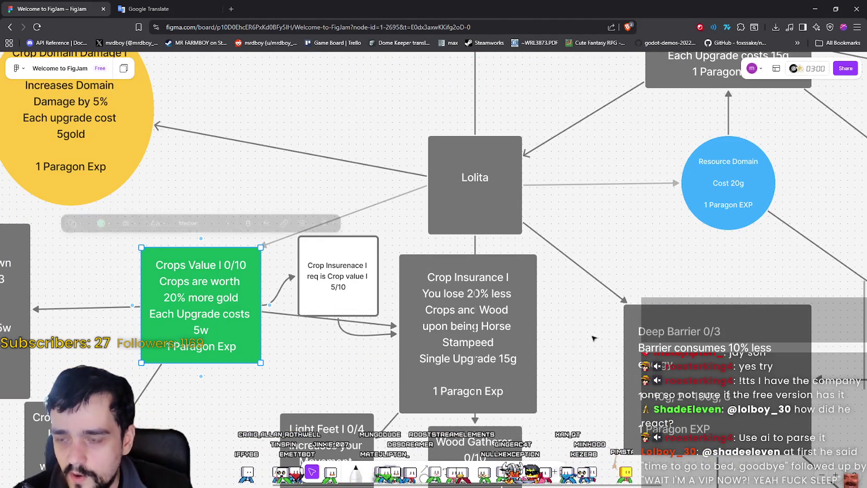
left_click(492, 298)
scroll(492, 299, "down", 4)
scroll(492, 299, "right", 7)
left_click(360, 360)
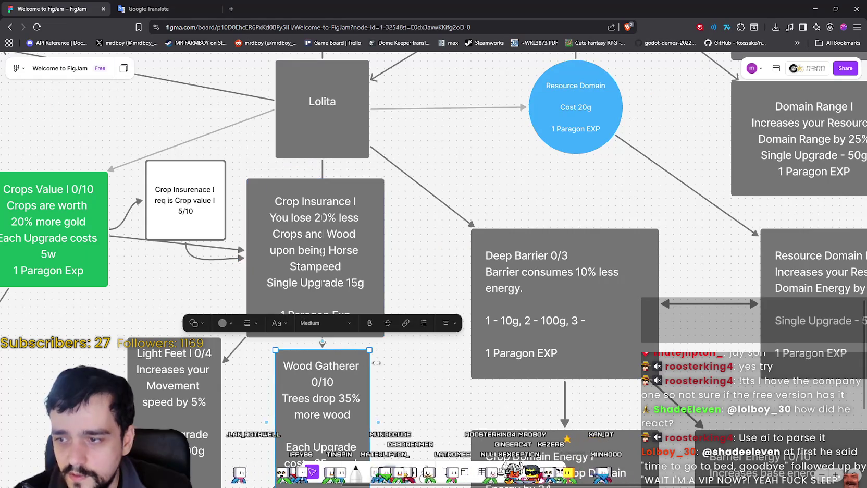
scroll(431, 217, "up", 3)
left_click(511, 354)
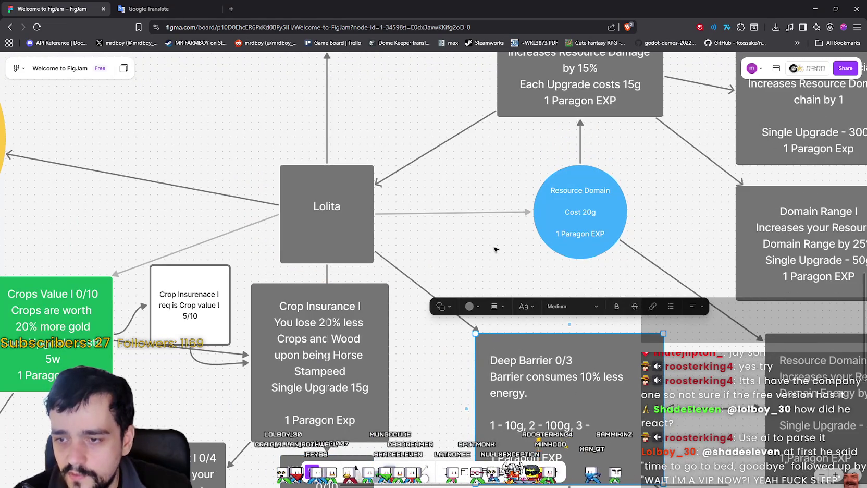
left_click_drag(494, 251, 296, 128)
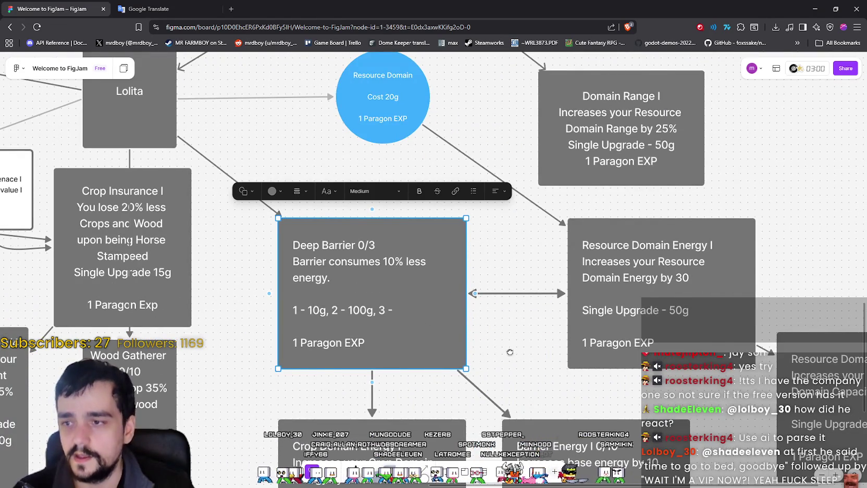
scroll(509, 350, "down", 2)
scroll(509, 351, "right", 3)
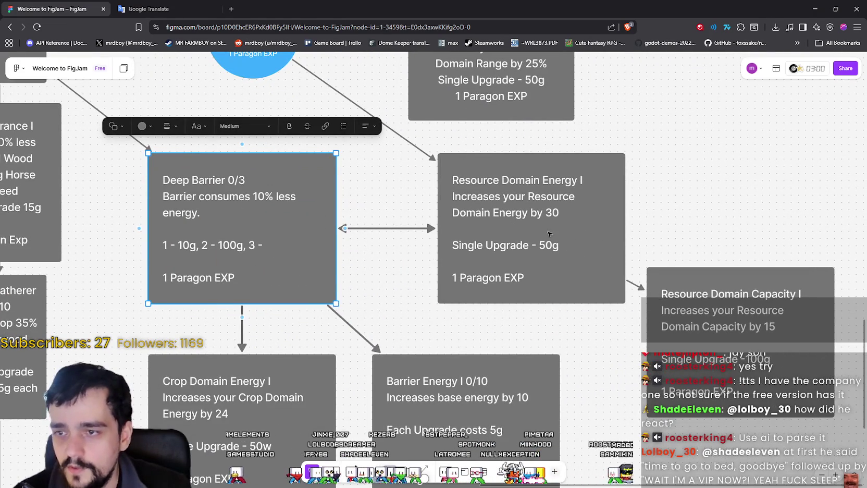
left_click(574, 232)
scroll(573, 232, "left", 3)
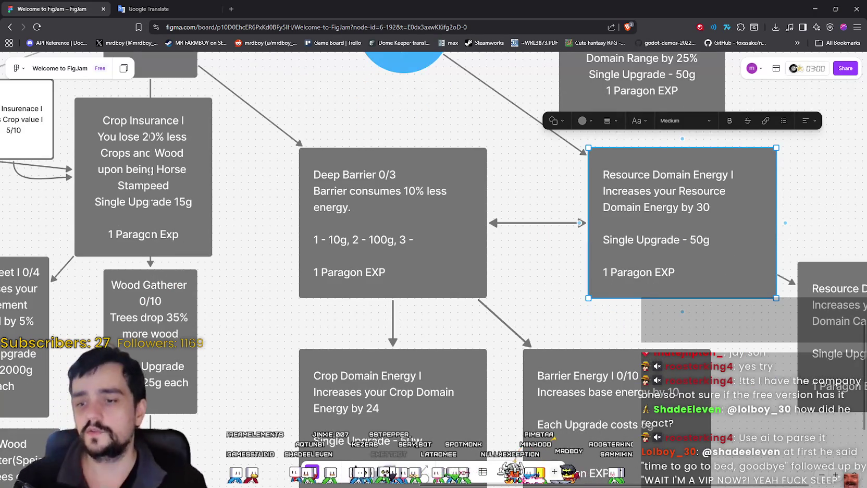
scroll(494, 342, "down", 5)
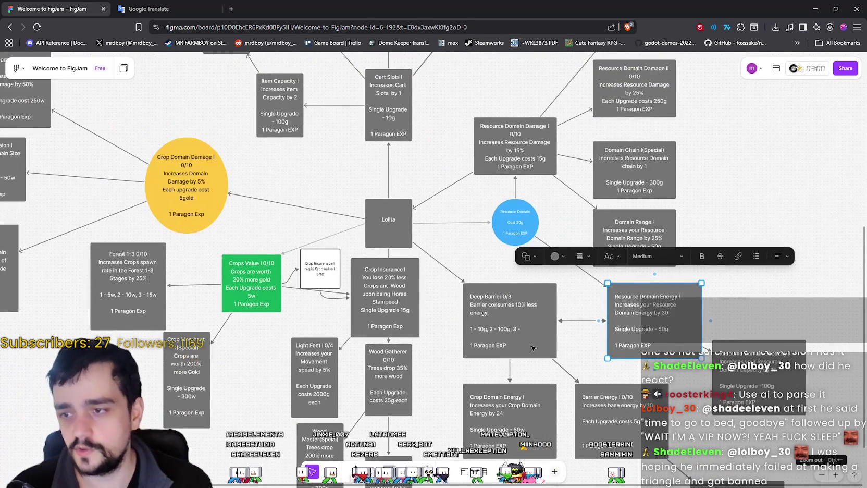
left_click(495, 341)
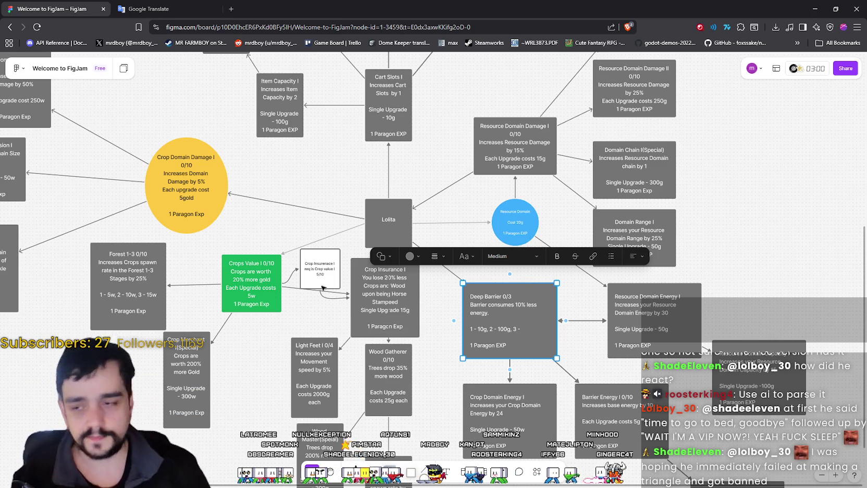
left_click(386, 238)
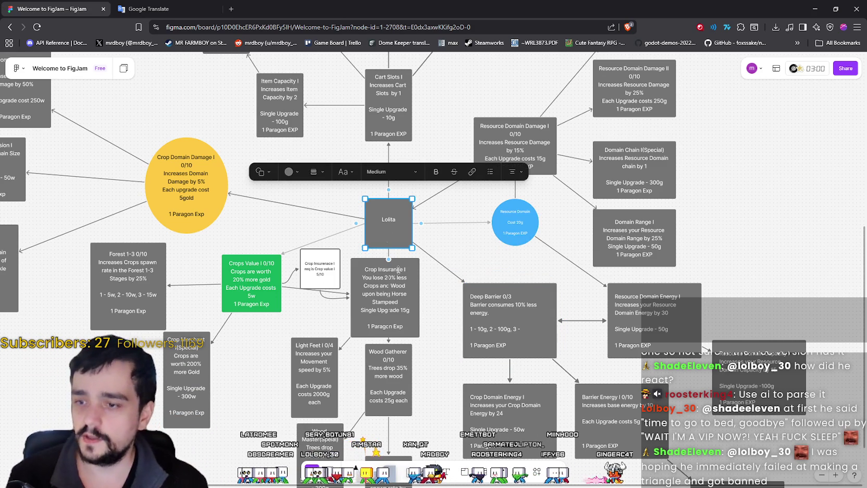
left_click(17, 68)
mouse_move(50, 218)
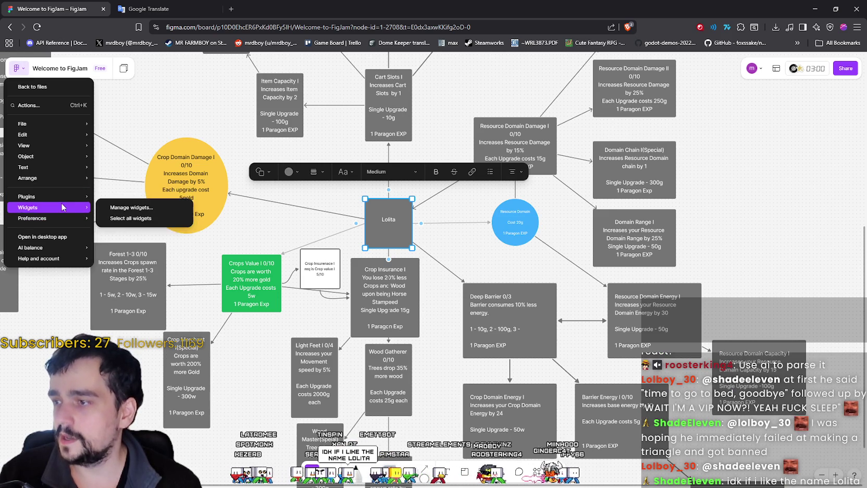
left_click(466, 256)
key("ctrl+alt+p")
scroll(493, 211, "down", 10)
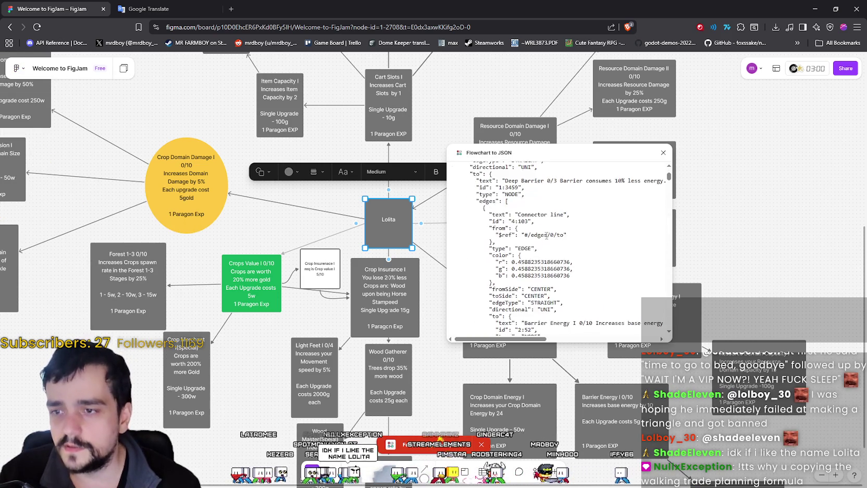
left_click_drag(494, 211, 554, 219)
left_click(663, 153)
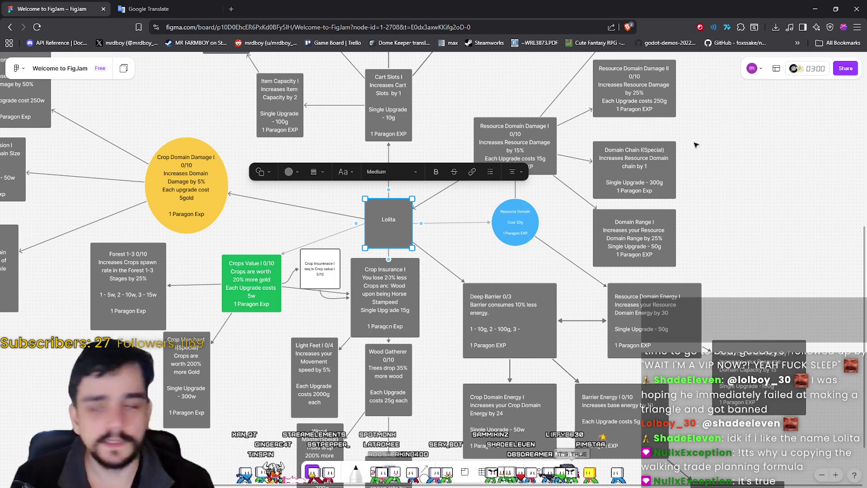
Step: Open the plugins panel with Shift+I and clear the leftover 'json' search
left_click(18, 69)
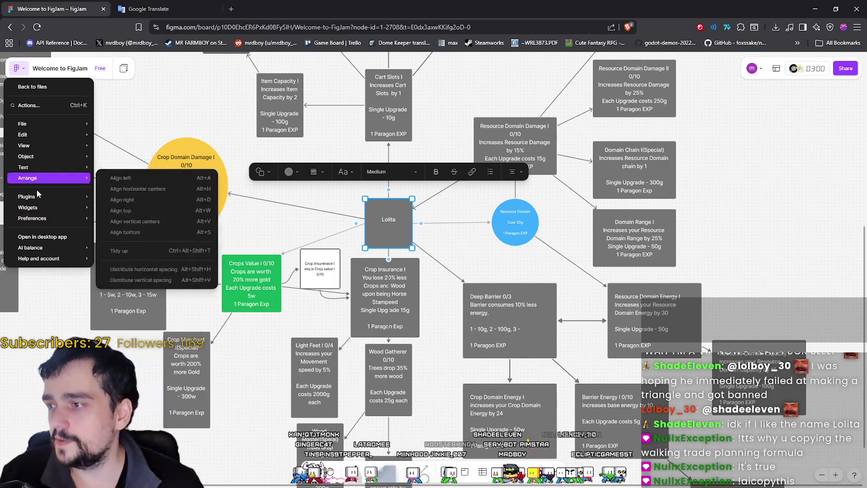
mouse_move(78, 197)
key("Escape")
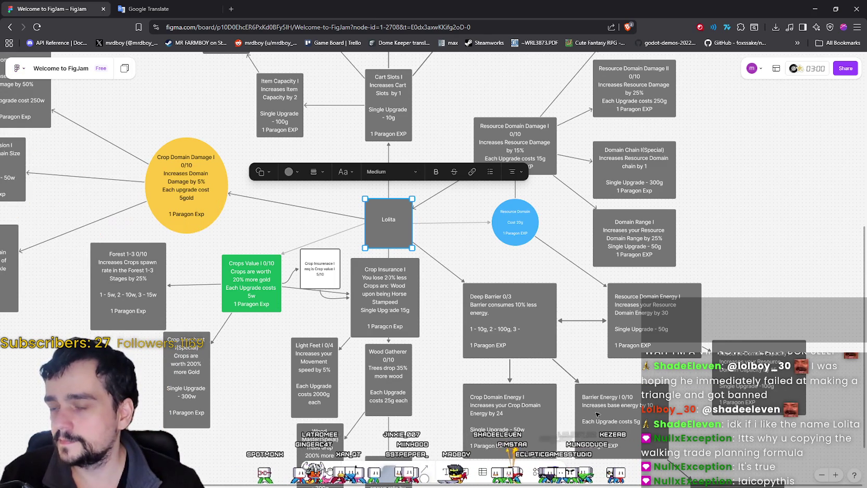
key("shift+i")
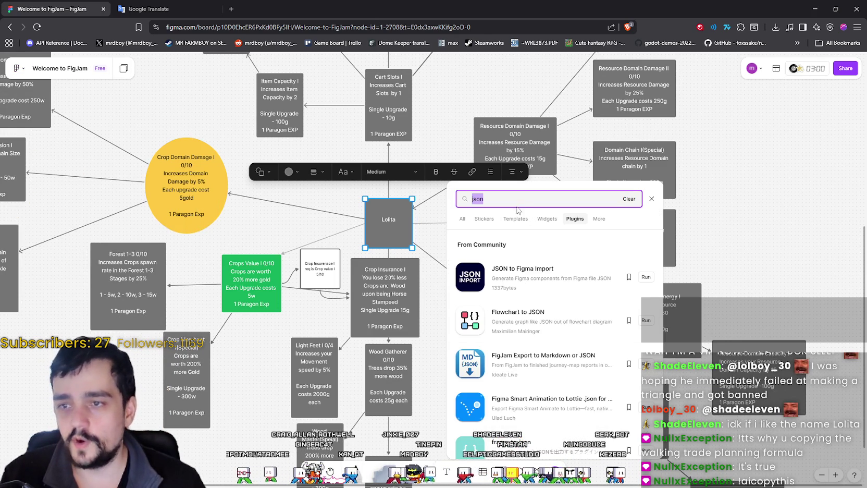
left_click(524, 202)
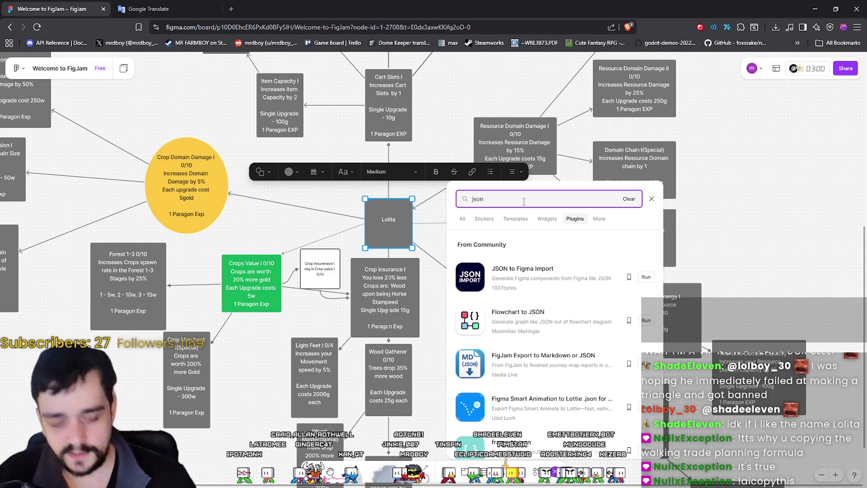
key("BackSpace")
key("BackSpace")
key("BackSpace")
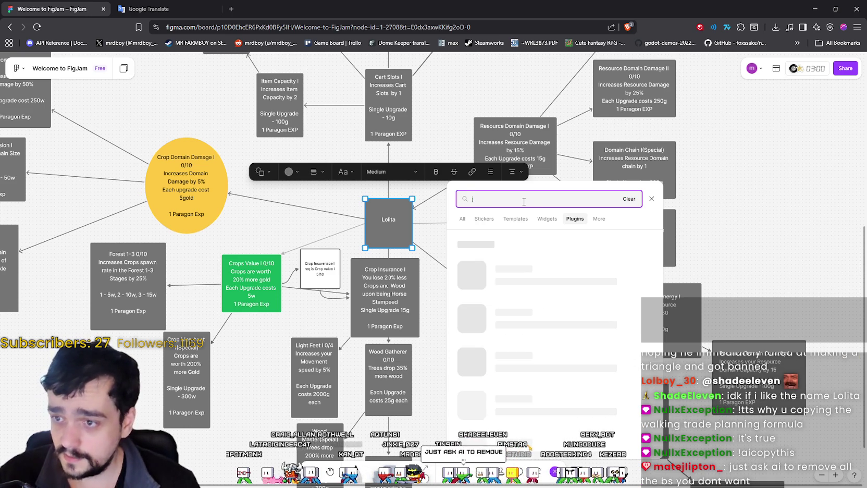
key("BackSpace")
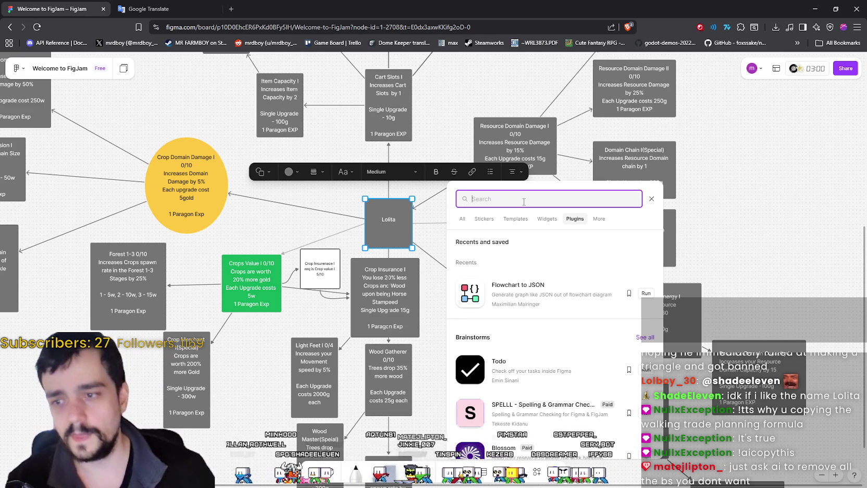
Step: Scroll through the plugin list, then try a 'fire' search and clear it
scroll(563, 382, "down", 4)
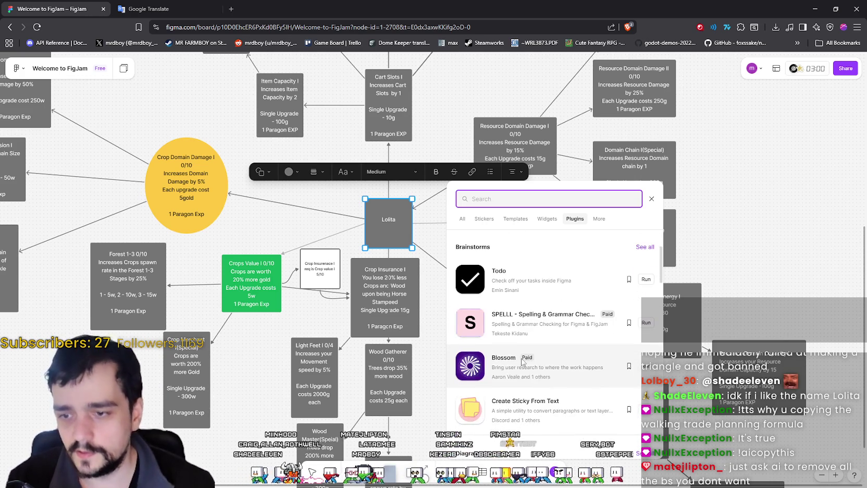
scroll(564, 381, "down", 3)
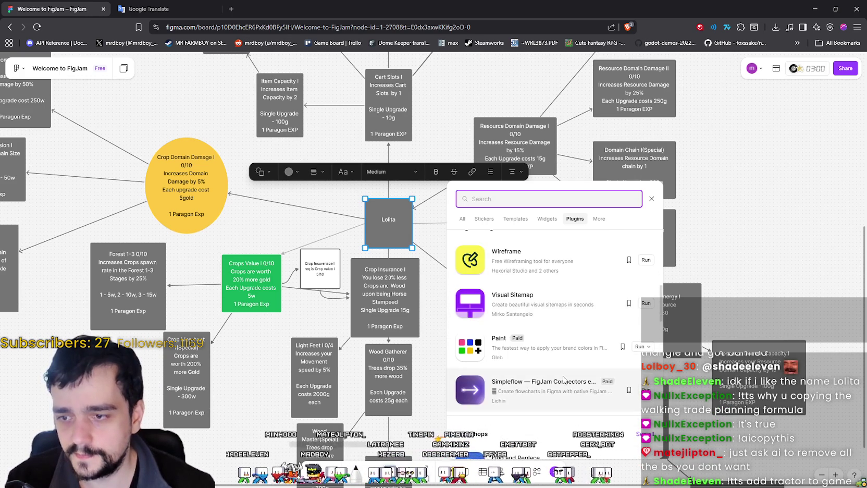
scroll(569, 375, "down", 6)
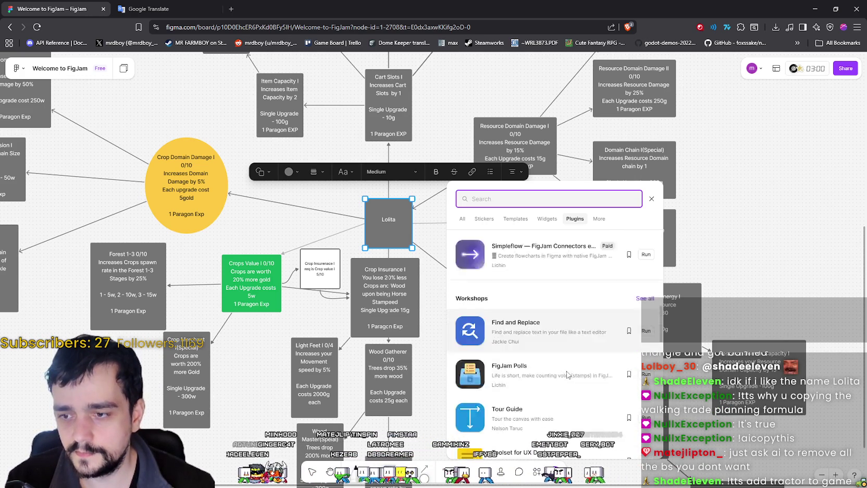
scroll(569, 370, "down", 6)
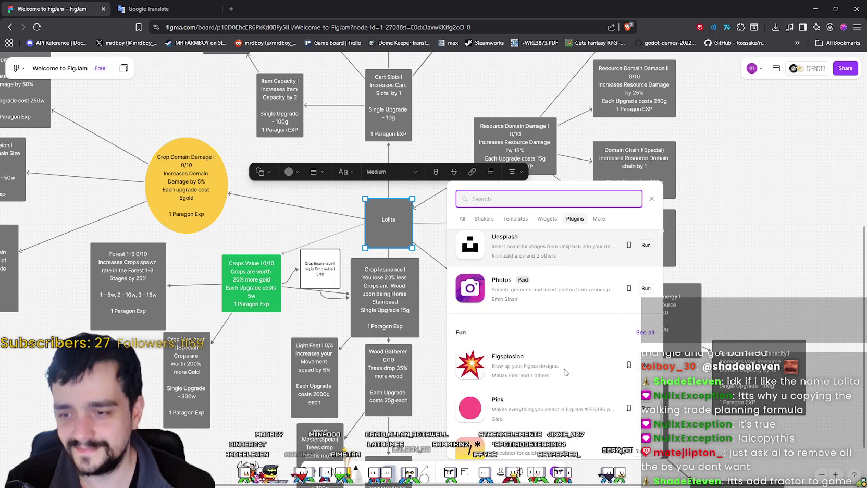
scroll(547, 362, "down", 5)
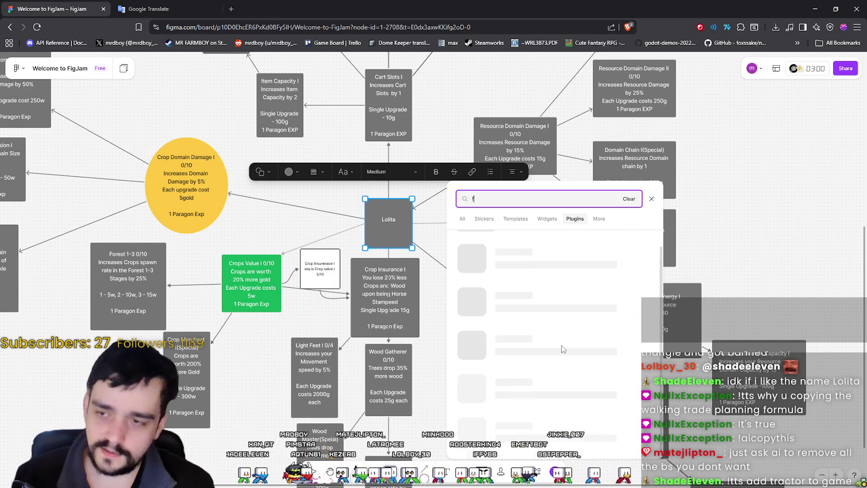
type("fire")
key("BackSpace")
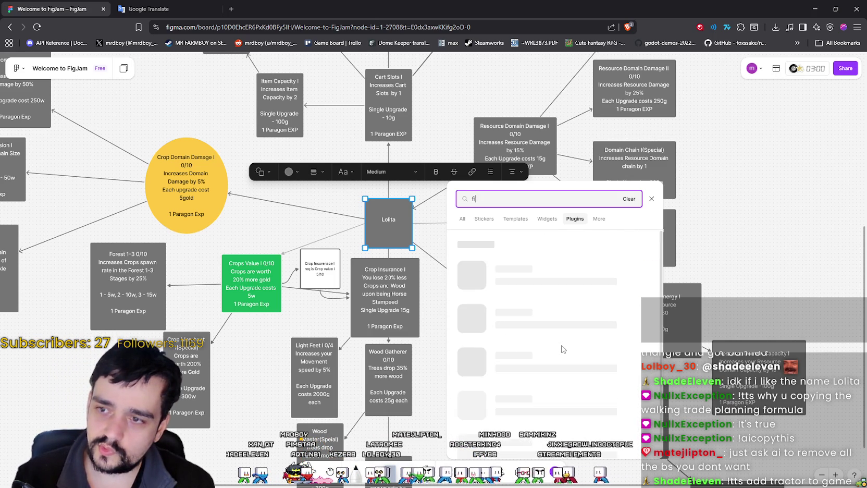
key("BackSpace")
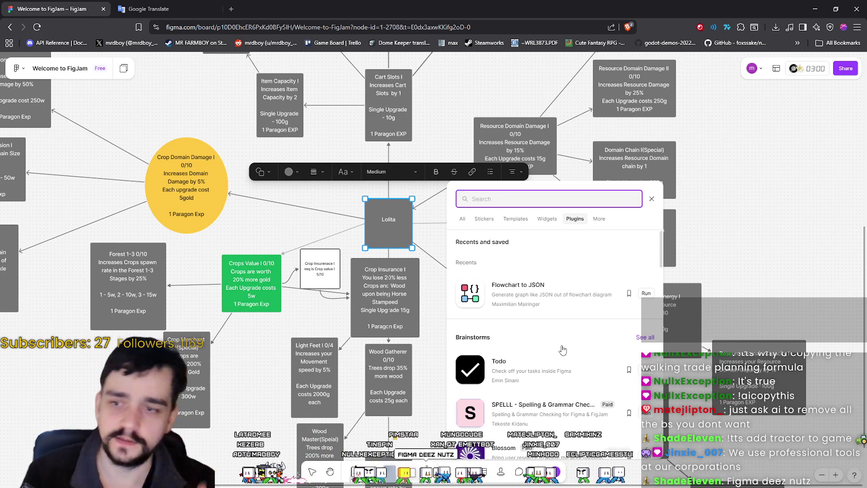
Step: Browse further down the plugin list, then close the plugins panel
scroll(567, 362, "down", 5)
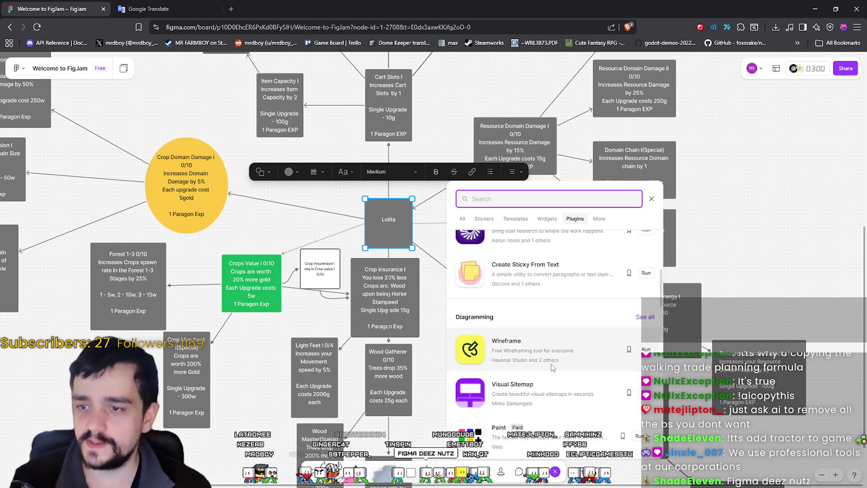
scroll(553, 367, "down", 3)
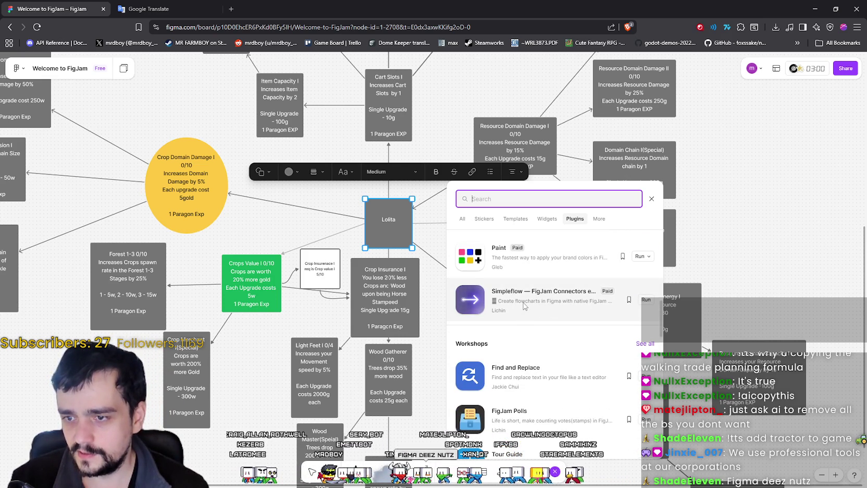
scroll(589, 313, "down", 5)
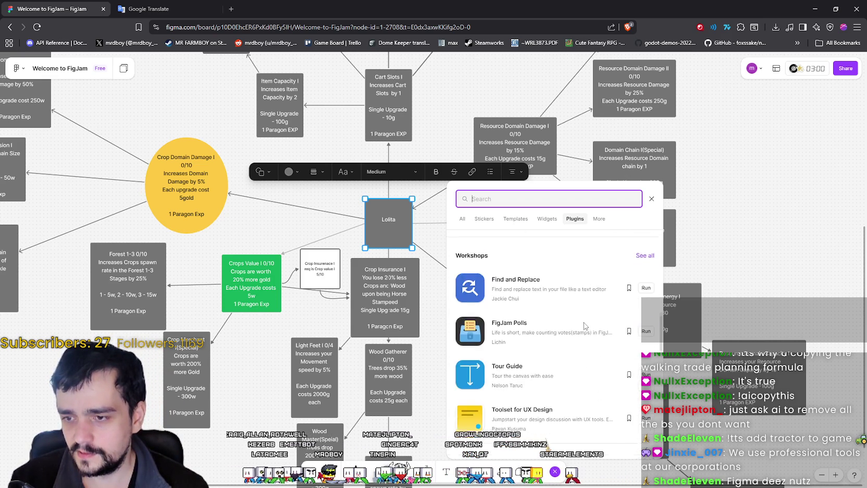
scroll(585, 326, "down", 8)
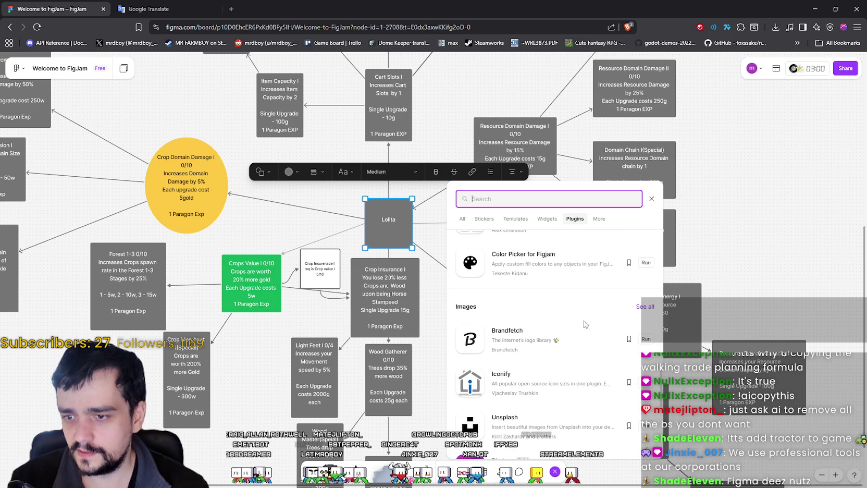
scroll(585, 326, "down", 2)
scroll(585, 326, "up", 8)
scroll(585, 326, "down", 4)
left_click(736, 273)
scroll(730, 279, "down", 1)
scroll(719, 282, "up", 3)
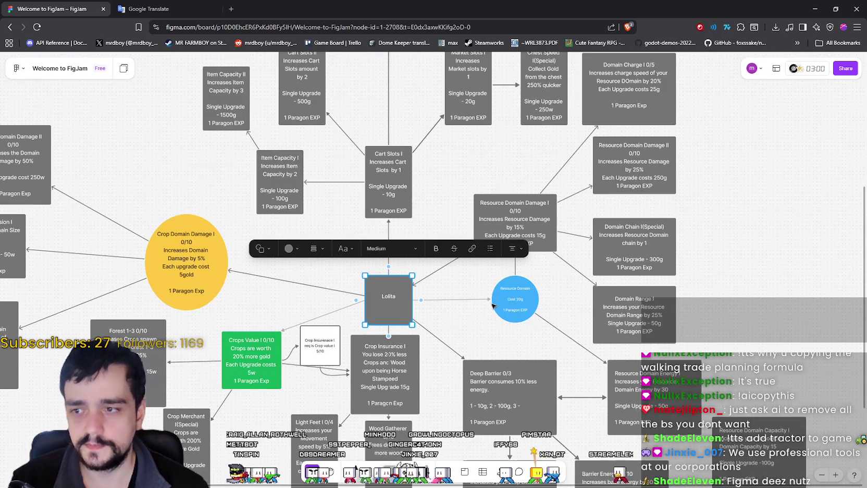
left_click(463, 308)
scroll(463, 309, "up", 9)
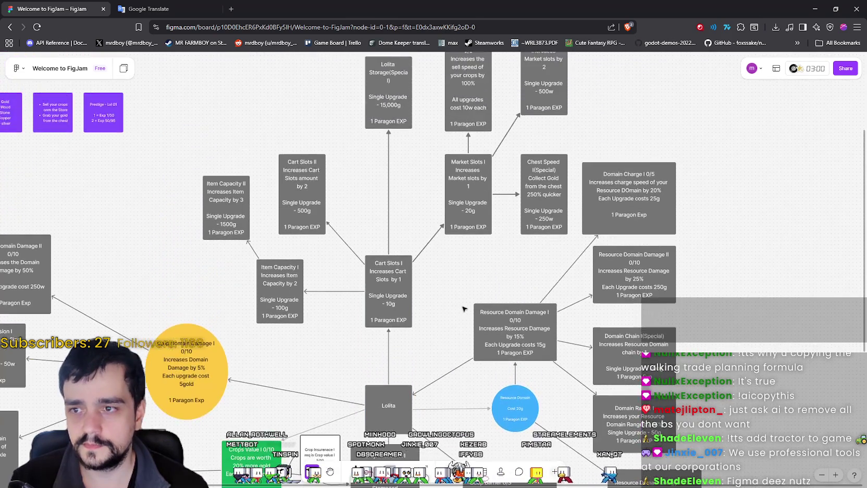
scroll(417, 339, "down", 11)
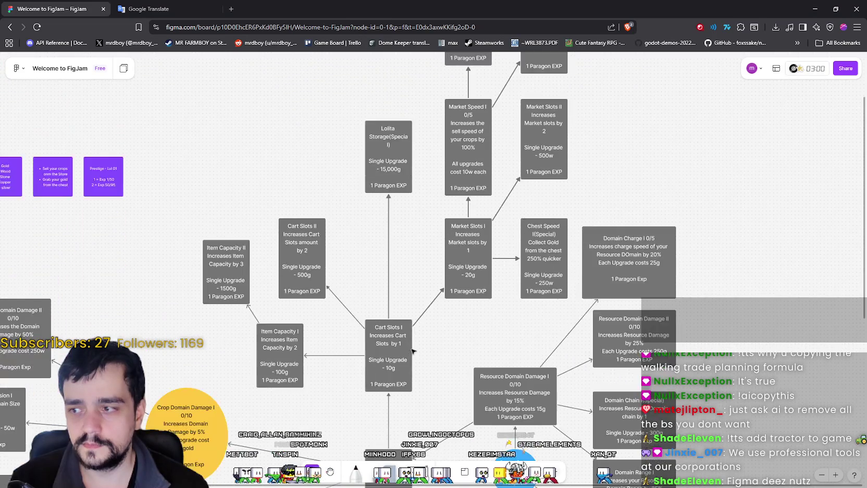
scroll(411, 344, "down", 9)
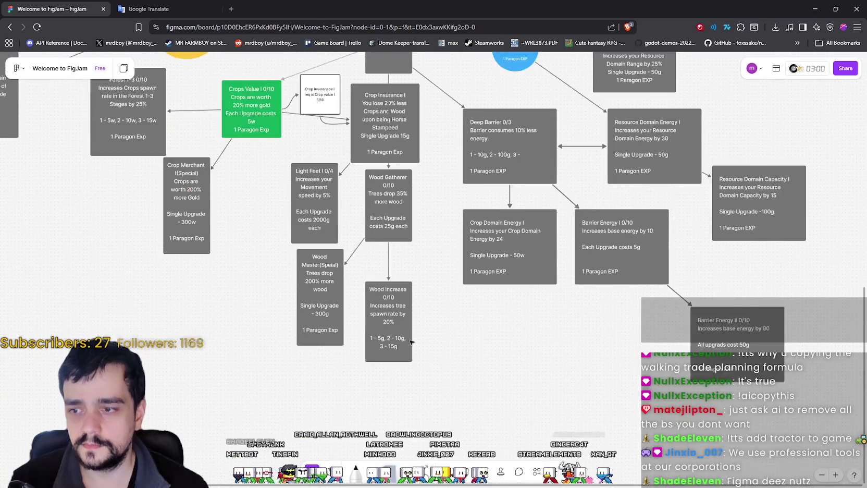
scroll(415, 336, "up", 7)
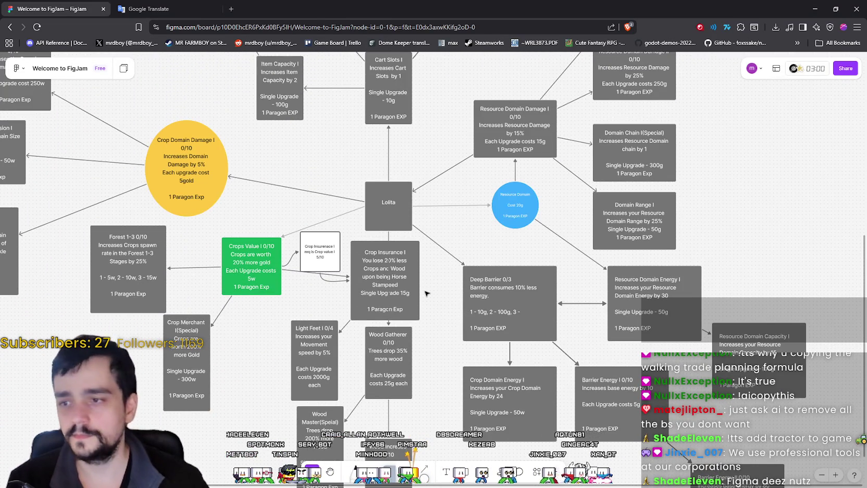
scroll(403, 269, "up", 5)
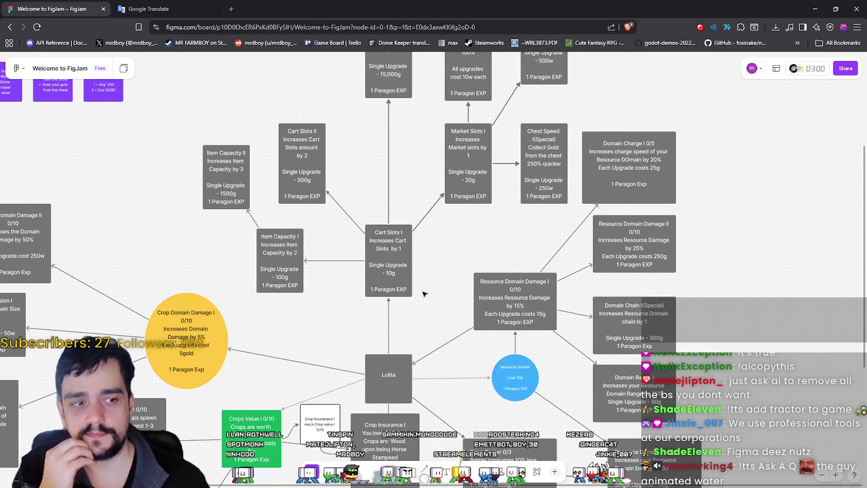
scroll(424, 294, "down", 5)
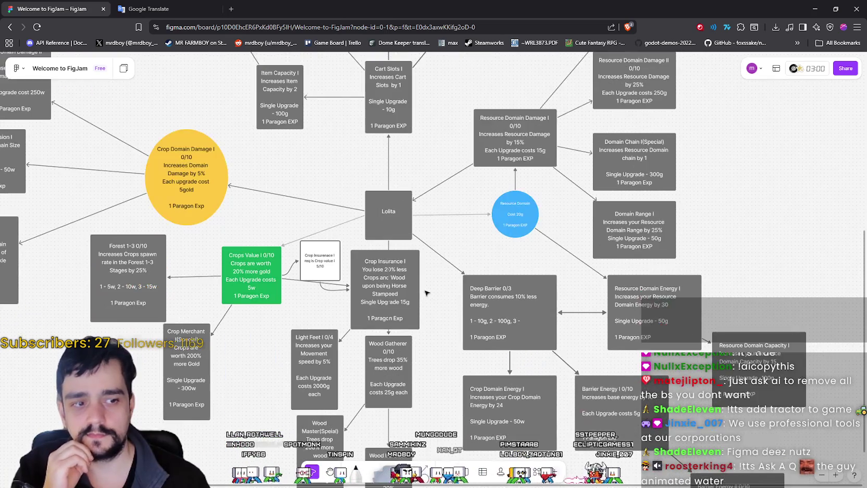
scroll(425, 293, "up", 4)
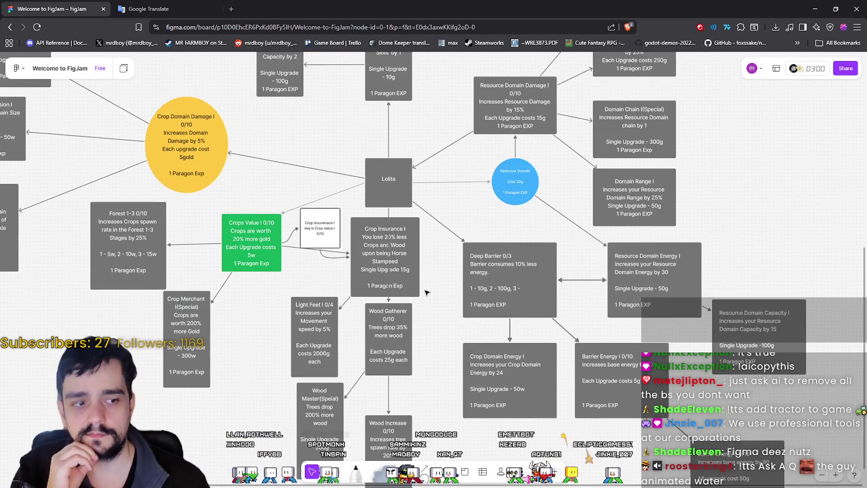
scroll(426, 293, "up", 1)
scroll(426, 292, "down", 4)
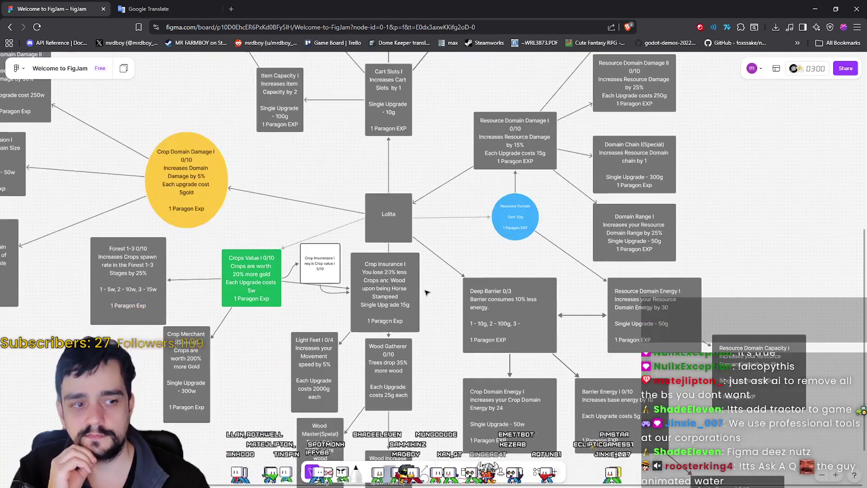
left_click_drag(420, 347, 487, 350)
scroll(473, 315, "left", 2)
scroll(405, 291, "up", 5)
left_click_drag(640, 274, 529, 310)
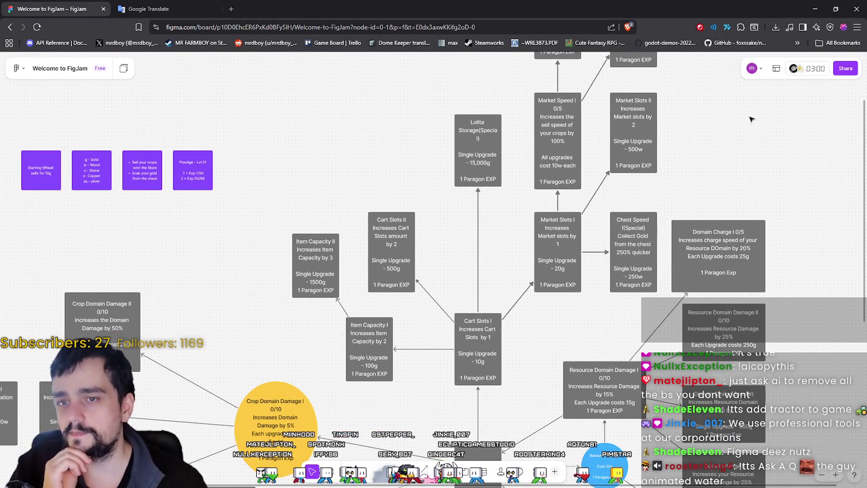
scroll(755, 116, "down", 10)
scroll(755, 116, "right", 3)
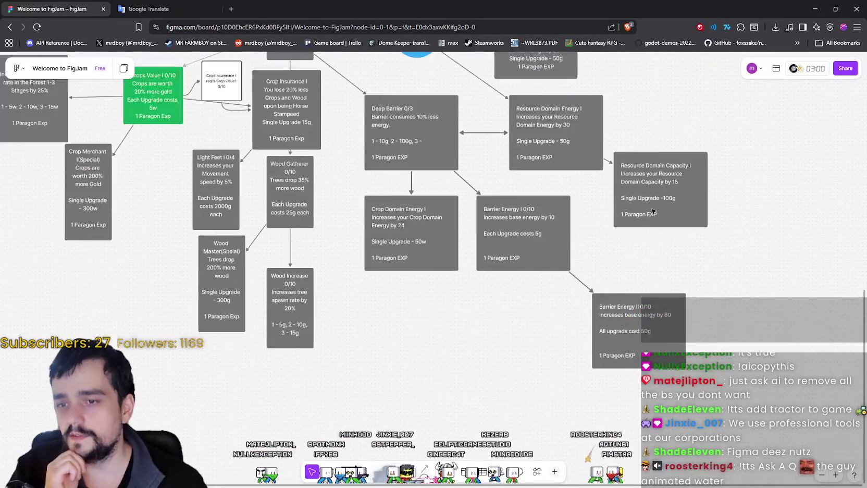
scroll(577, 357, "up", 10)
scroll(578, 357, "left", 5)
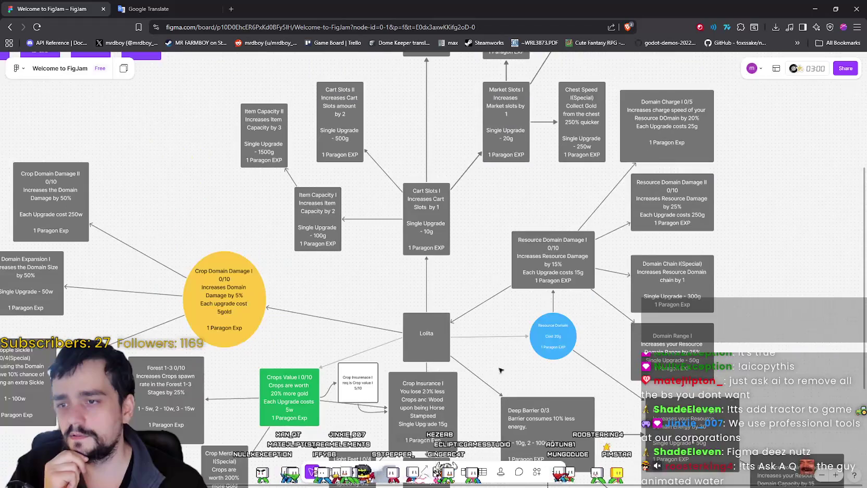
scroll(500, 371, "up", 7)
mouse_move(427, 331)
left_mouse_down()
mouse_move(416, 273)
mouse_move(441, 226)
left_mouse_up()
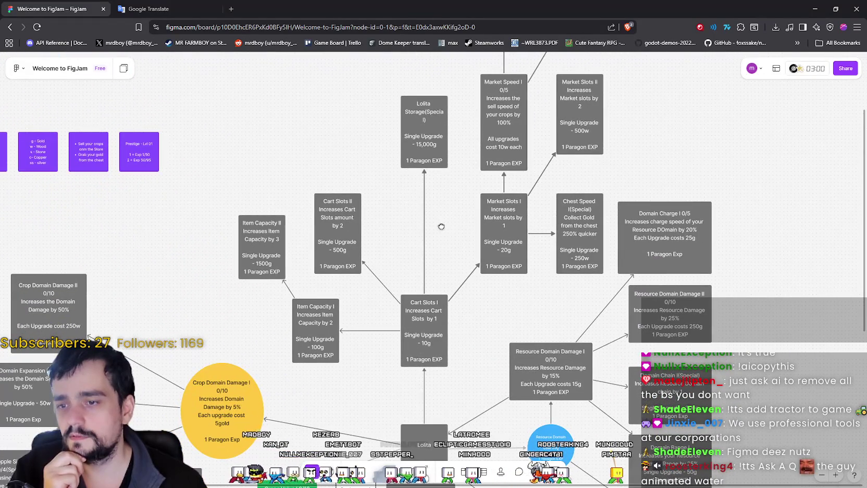
scroll(441, 227, "down", 5)
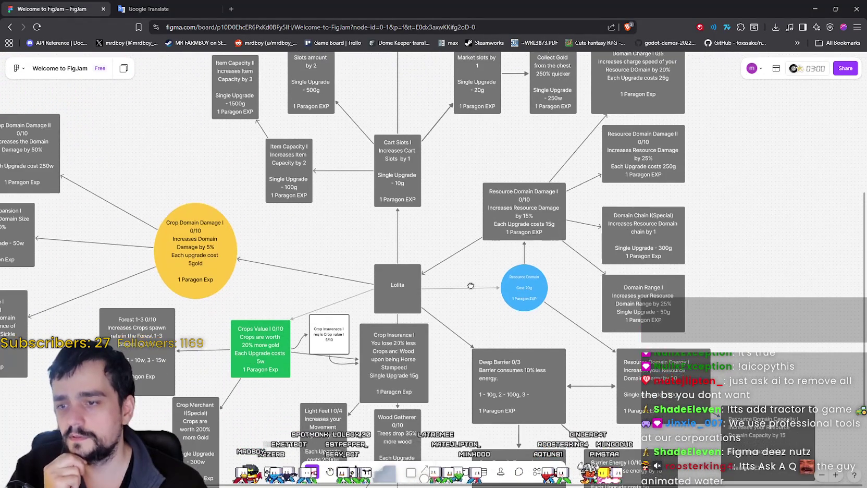
mouse_move(470, 285)
left_mouse_down()
mouse_move(729, 327)
mouse_move(501, 302)
mouse_move(483, 365)
mouse_move(441, 190)
left_mouse_up()
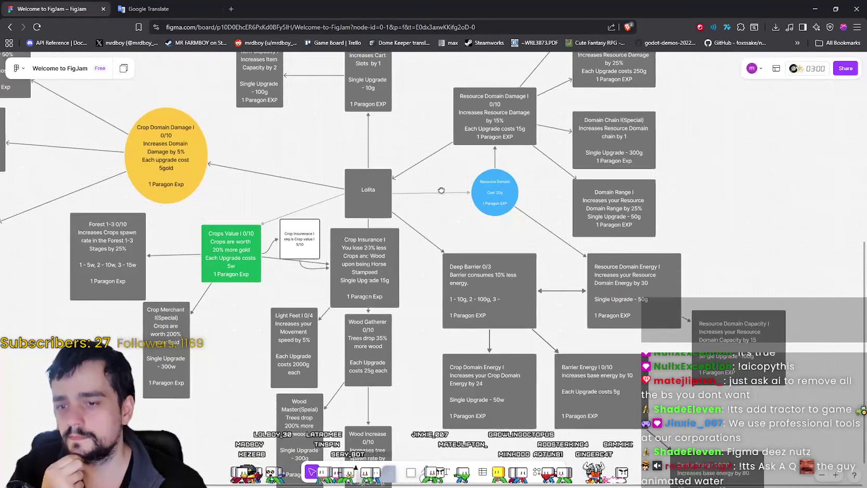
scroll(441, 191, "down", 4)
scroll(518, 340, "down", 1)
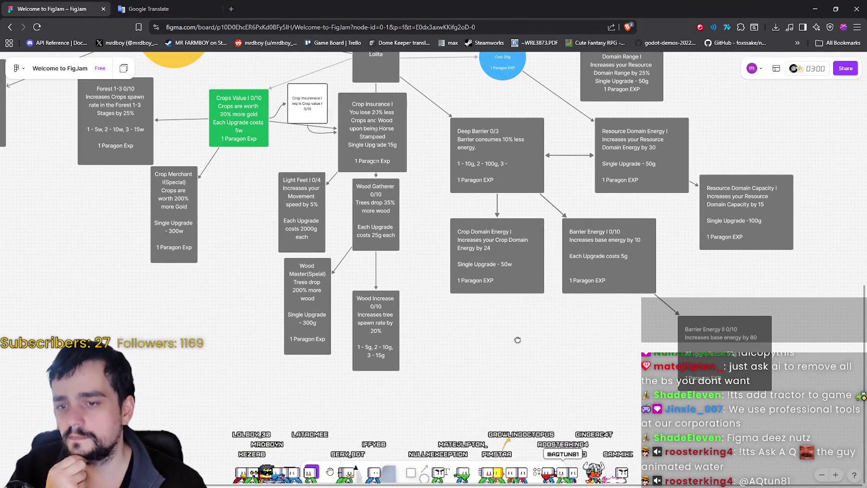
left_click_drag(518, 340, 499, 412)
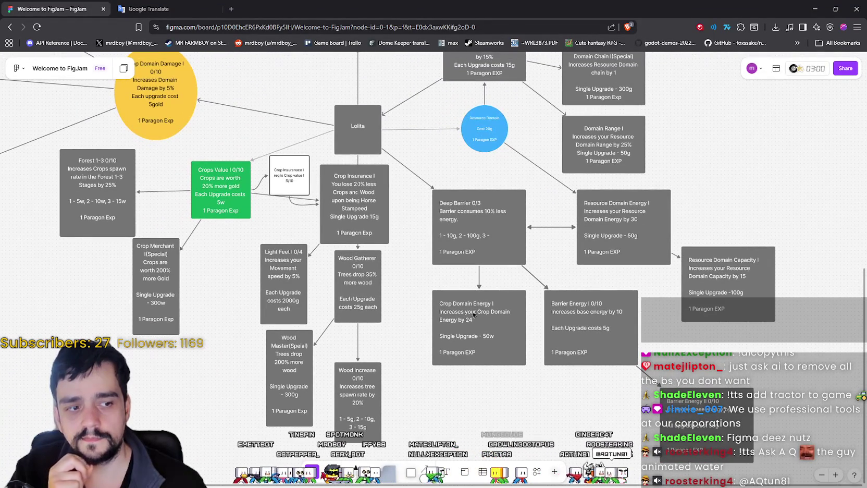
scroll(487, 341, "up", 5)
left_click_drag(407, 227, 476, 346)
scroll(480, 300, "up", 3)
scroll(411, 284, "right", 2)
scroll(455, 340, "down", 6)
scroll(401, 260, "right", 2)
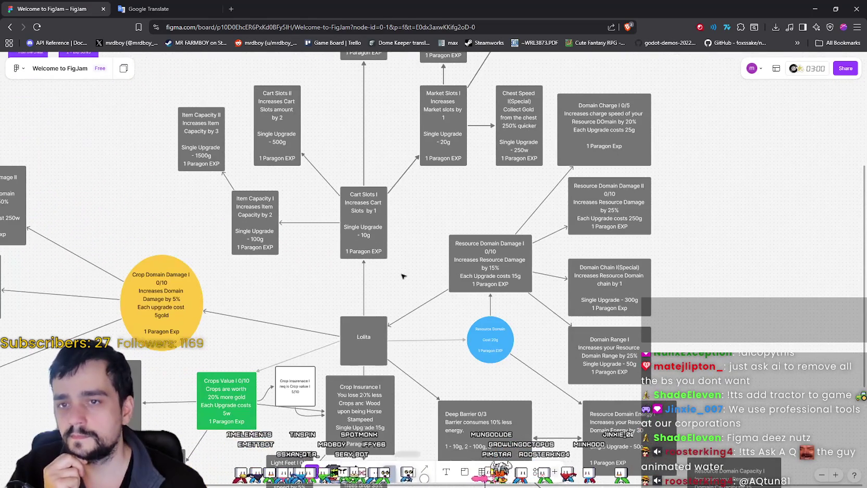
scroll(431, 298, "down", 5)
scroll(430, 297, "left", 4)
scroll(368, 409, "down", 2)
scroll(368, 409, "left", 1)
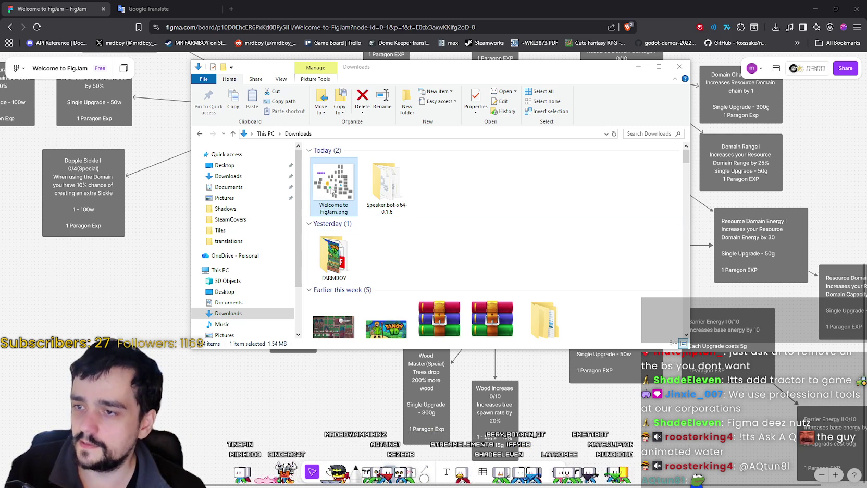
Step: Open Welcome to FigJam.png from Downloads in Aseprite using Open with
right_click(330, 208)
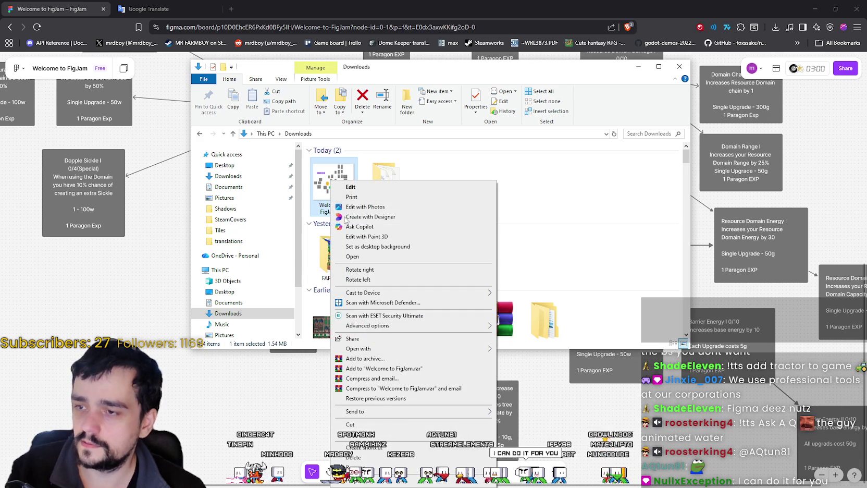
mouse_move(401, 349)
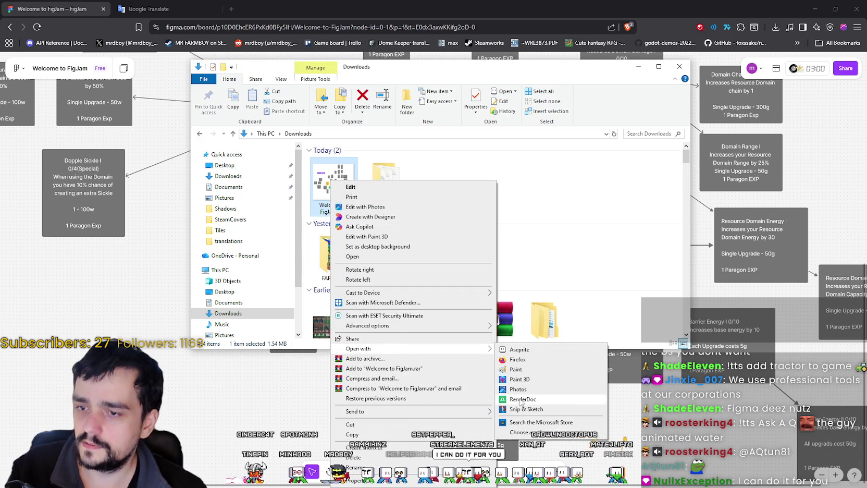
left_click(526, 375)
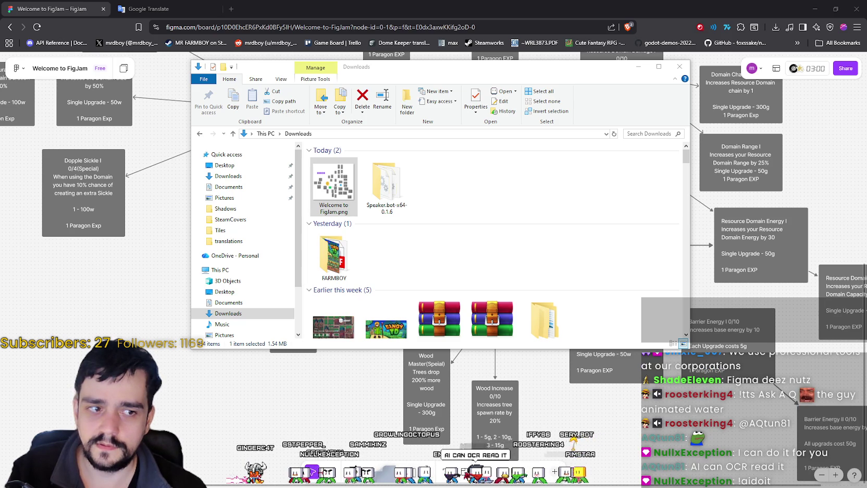
left_click(333, 188)
right_click(329, 190)
left_click(319, 192)
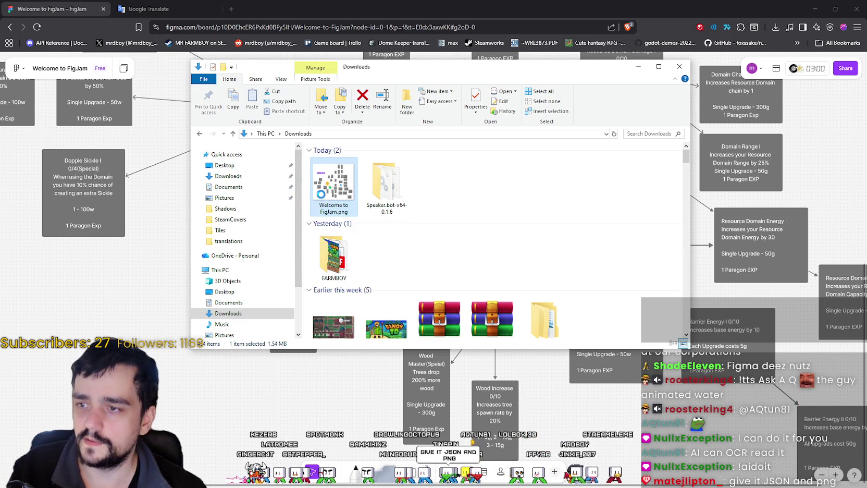
right_click(320, 209)
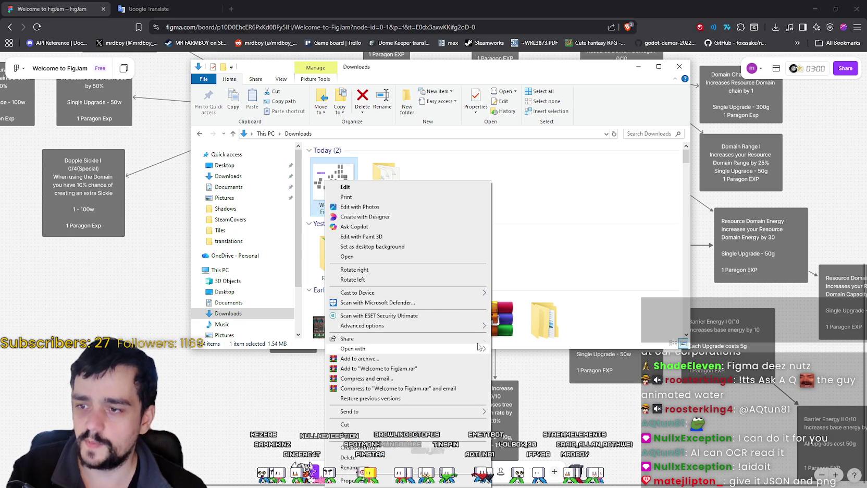
mouse_move(475, 350)
left_click(522, 352)
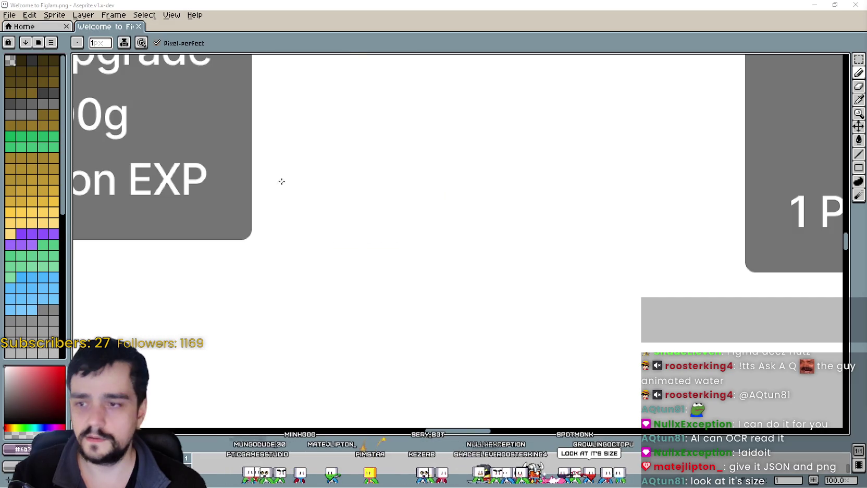
Step: Pan and zoom across the 8960×7930 board image, then restore and close Aseprite
left_click_drag(288, 186, 538, 295)
left_click_drag(388, 240, 478, 336)
scroll(577, 217, "up", 1)
scroll(464, 286, "down", 2)
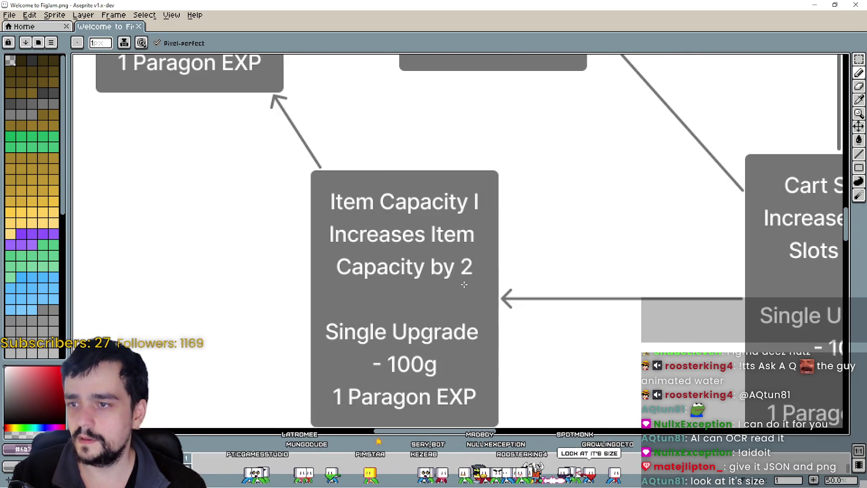
mouse_move(413, 382)
left_mouse_down()
mouse_move(423, 250)
mouse_move(407, 172)
mouse_move(383, 306)
mouse_move(83, 363)
left_mouse_up()
double_click(615, 7)
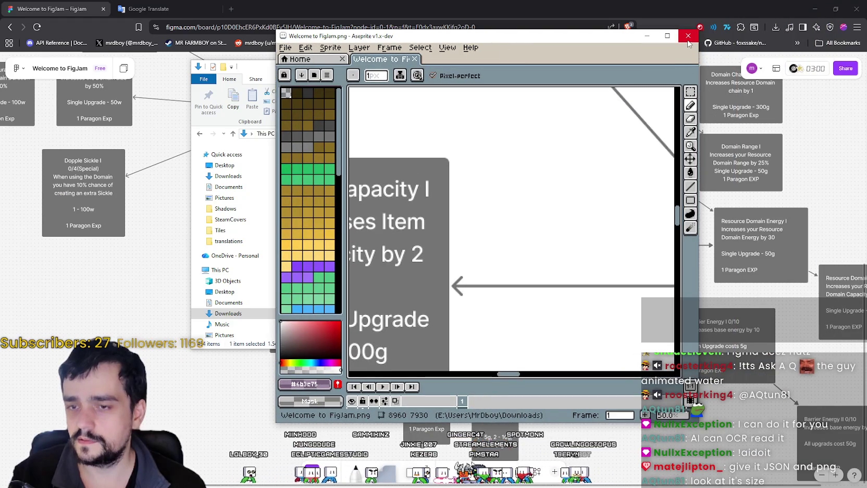
left_click(688, 39)
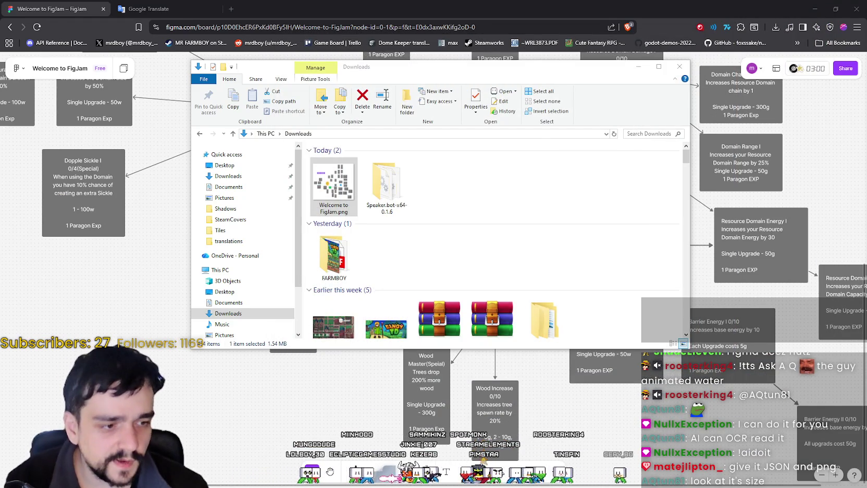
Step: Open PrestigeSkillTree.json in Godot, select the name key, then minimize the editor
key("alt+Tab")
scroll(840, 98, "up", 3)
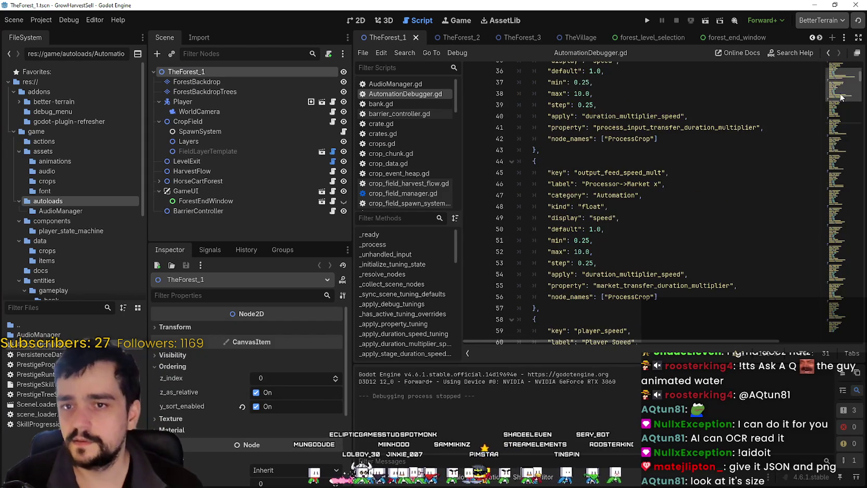
scroll(840, 98, "up", 5)
left_click(584, 147)
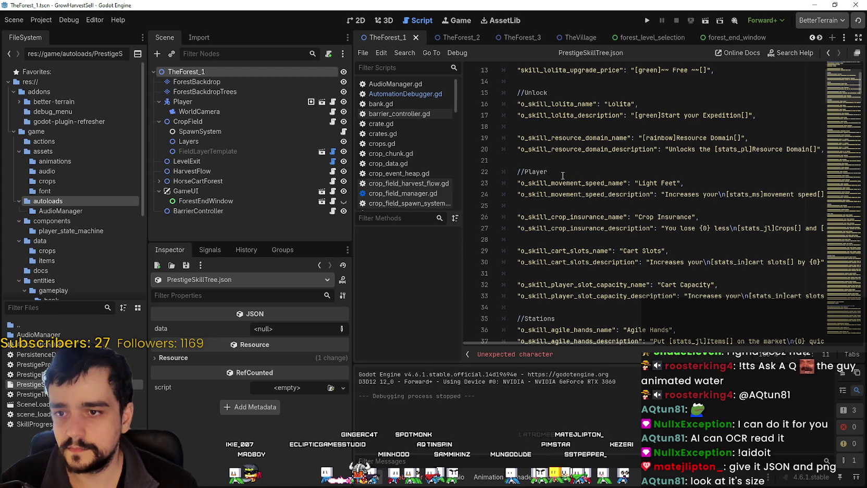
left_click(563, 176)
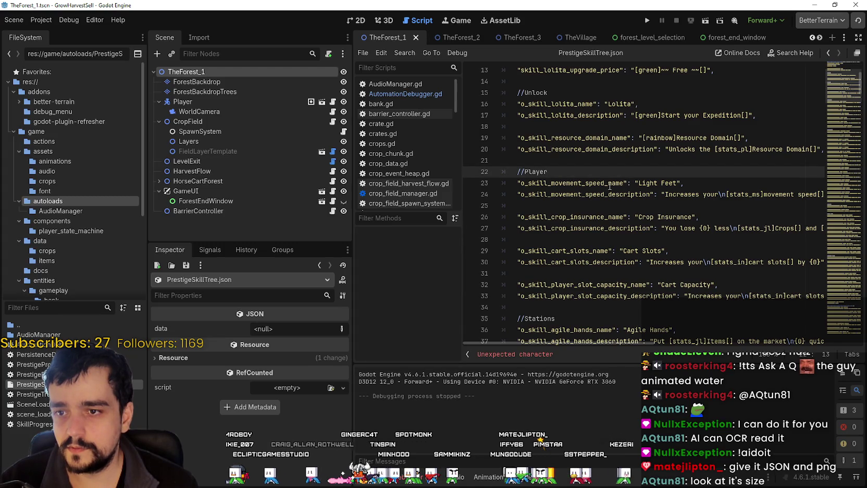
left_click_drag(624, 184, 606, 185)
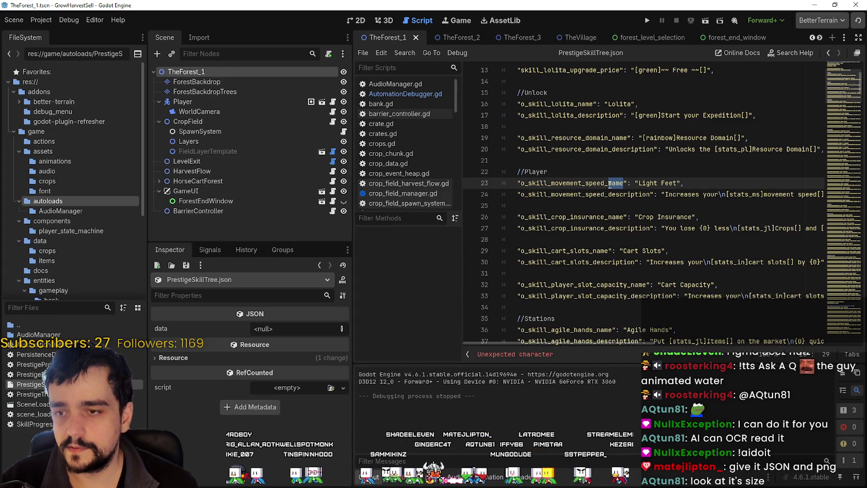
left_click(808, 5)
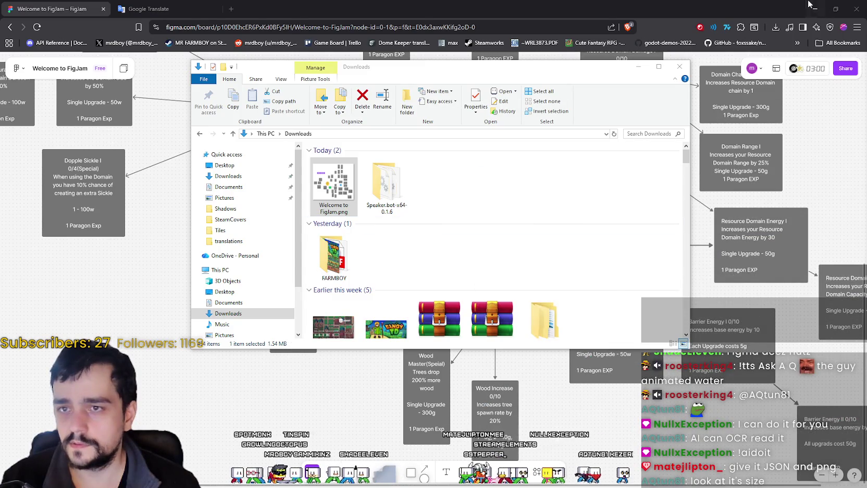
Step: Prefix the Lolita node's text with 'name:' so it reads name: Lolita
left_click(788, 10)
left_click_drag(412, 194, 387, 256)
left_click(455, 280)
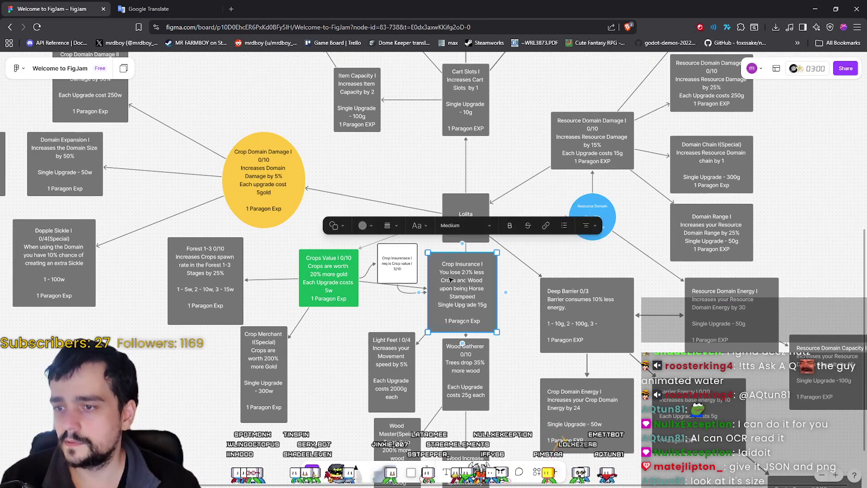
left_click(465, 215)
type("name")
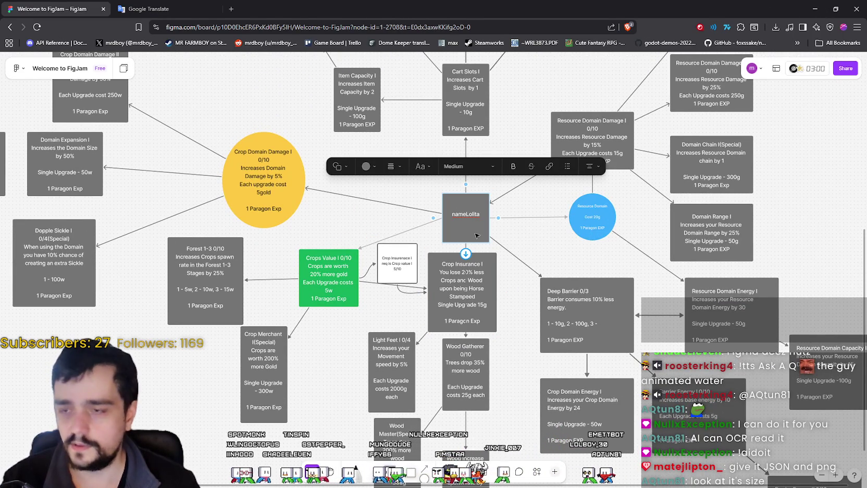
type(":")
left_click(444, 272)
Step: Add name:, description: and cost: labels to the Crop Insurance node's lines
double_click(444, 272)
type("name")
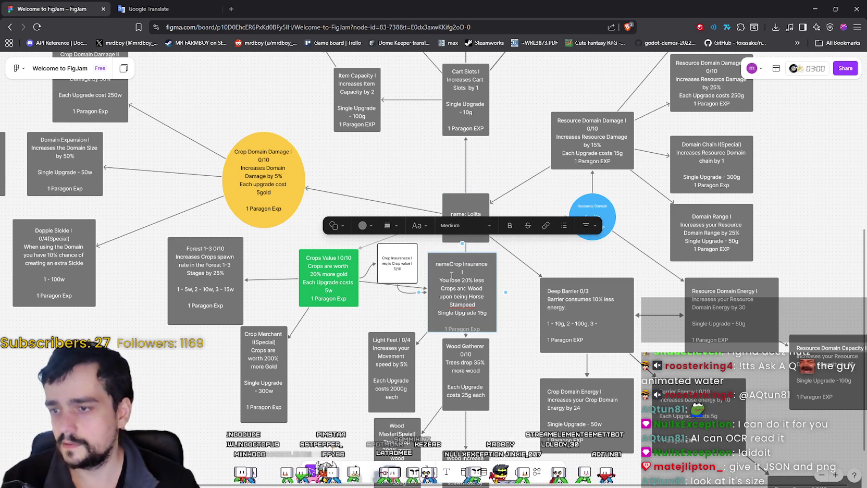
type(":")
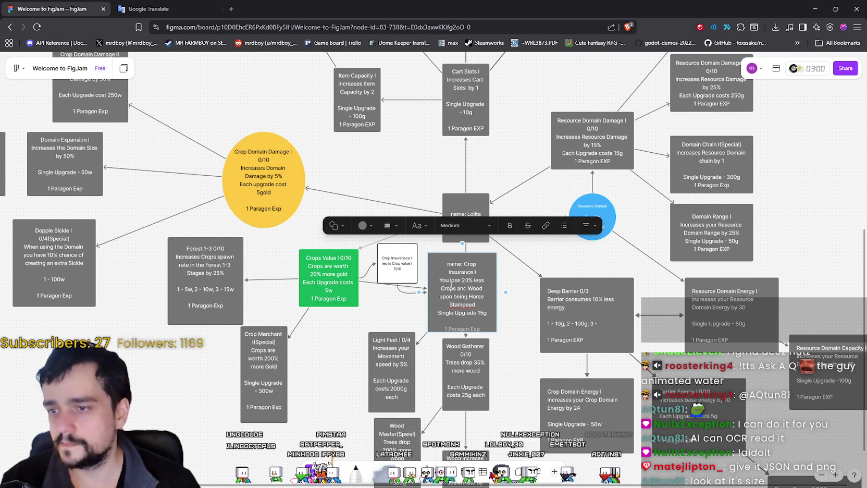
key("Home")
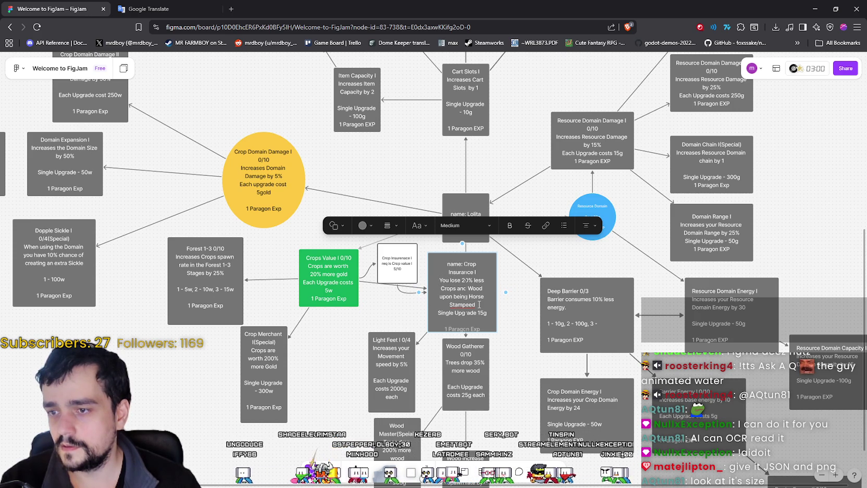
type("escription")
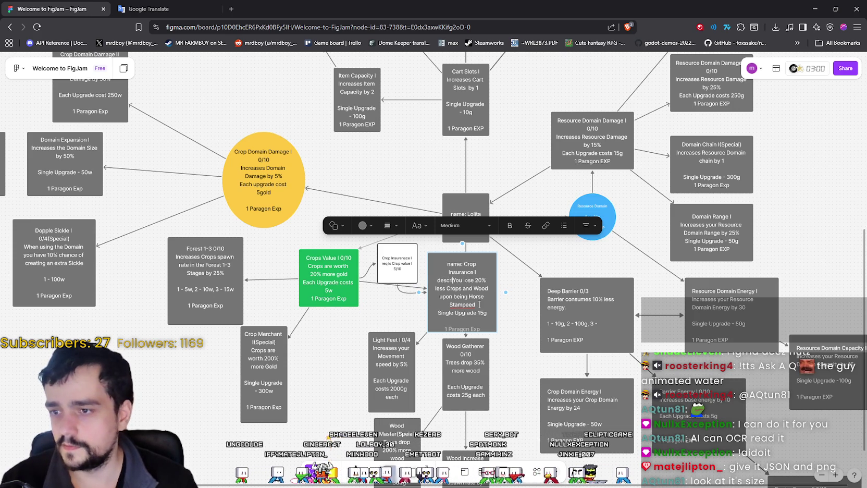
type(":")
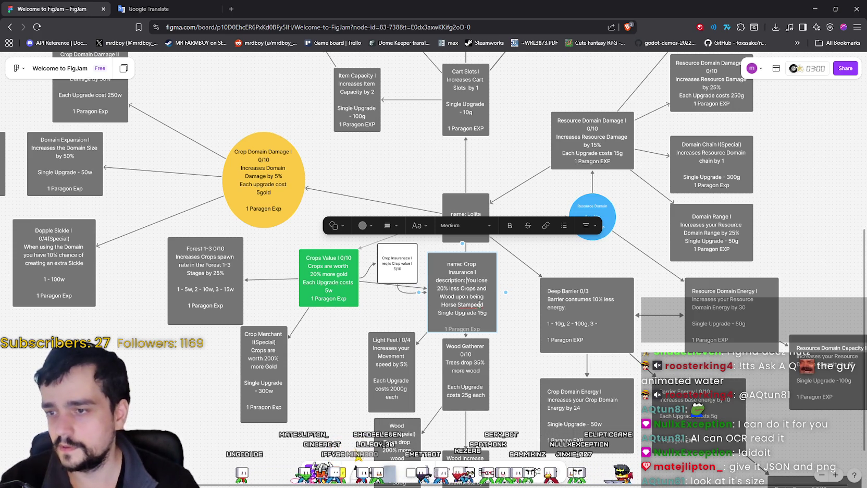
scroll(448, 306, "down", 1)
left_click(438, 306)
type("C")
key("BackSpace")
type("cost:")
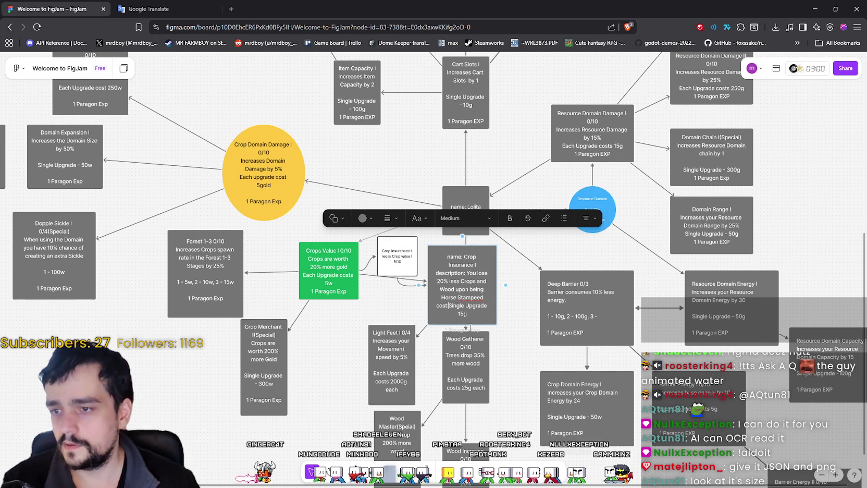
scroll(473, 306, "down", 1)
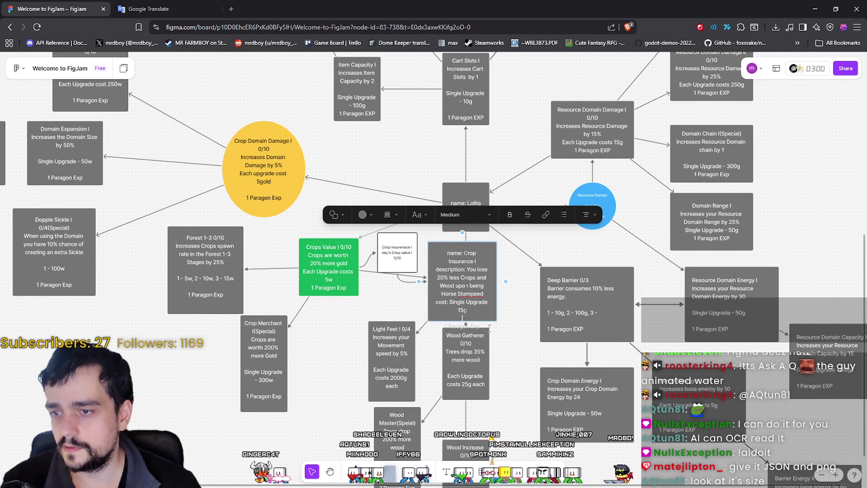
key("Escape")
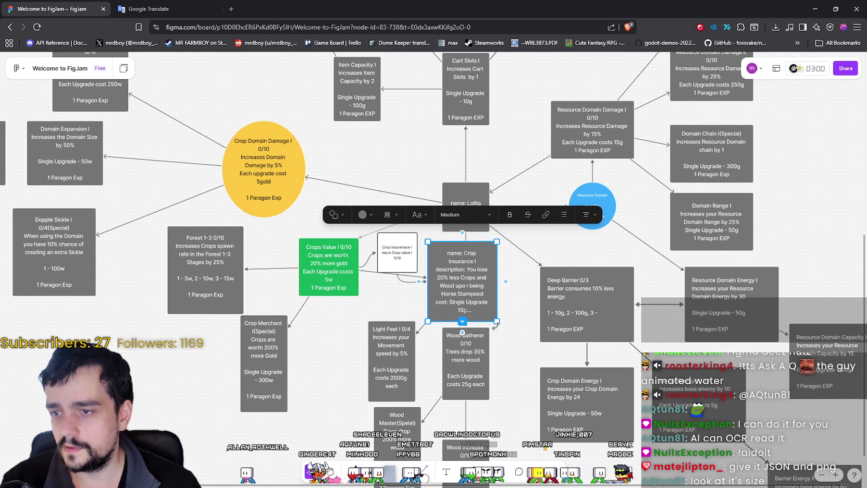
Step: Zoom in and enlarge the Crop Insurance box wider and taller
left_click(464, 334)
scroll(488, 286, "down", 4)
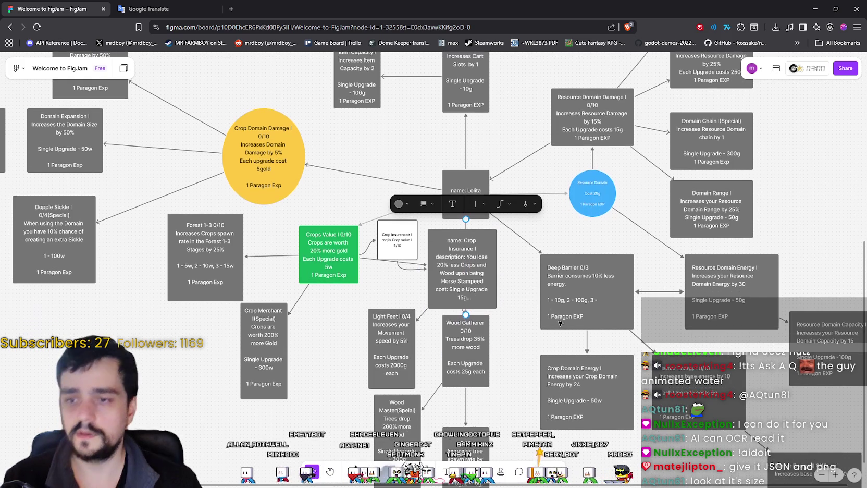
left_click(836, 474)
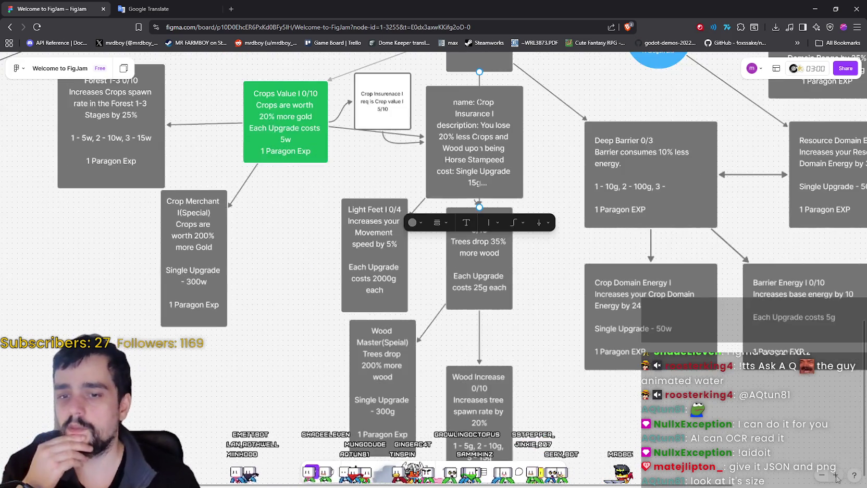
scroll(553, 267, "up", 3)
left_click(521, 201)
scroll(521, 201, "up", 2)
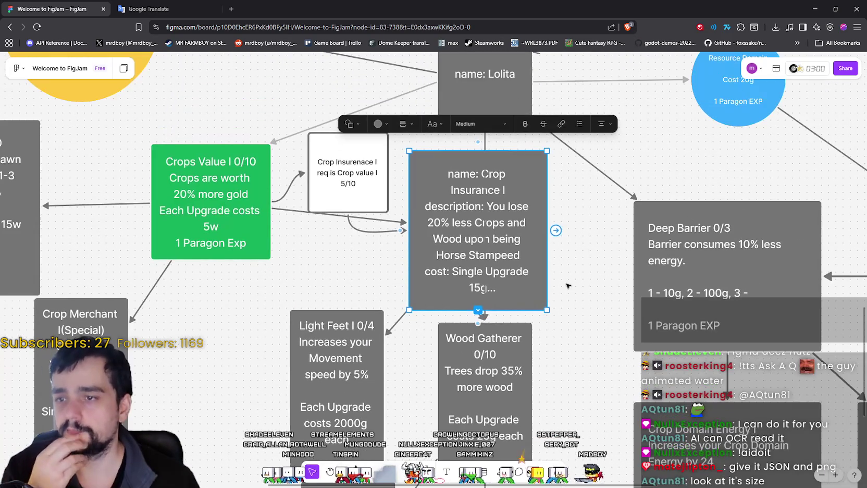
double_click(505, 271)
left_click(497, 293)
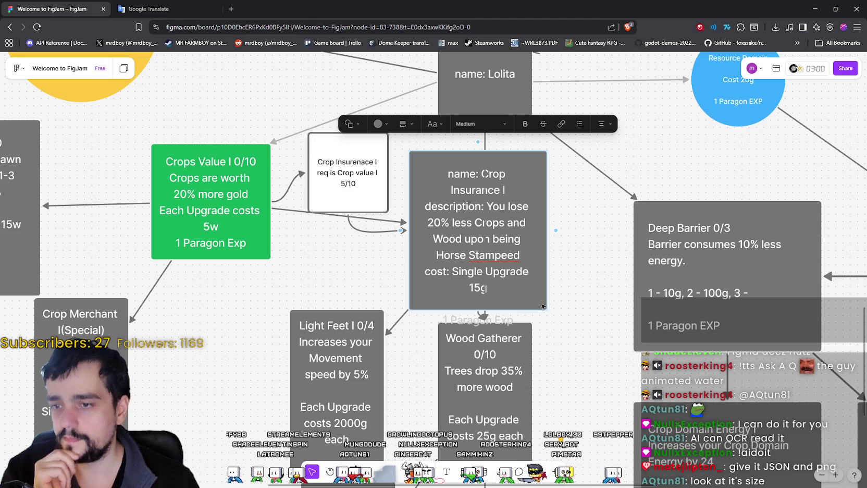
key("Escape")
mouse_move(547, 309)
left_mouse_down()
mouse_move(570, 322)
mouse_move(605, 322)
left_mouse_up()
Step: Label the 1 Paragon Exp line with 'exp:' and widen the Crop Insurance box
double_click(491, 285)
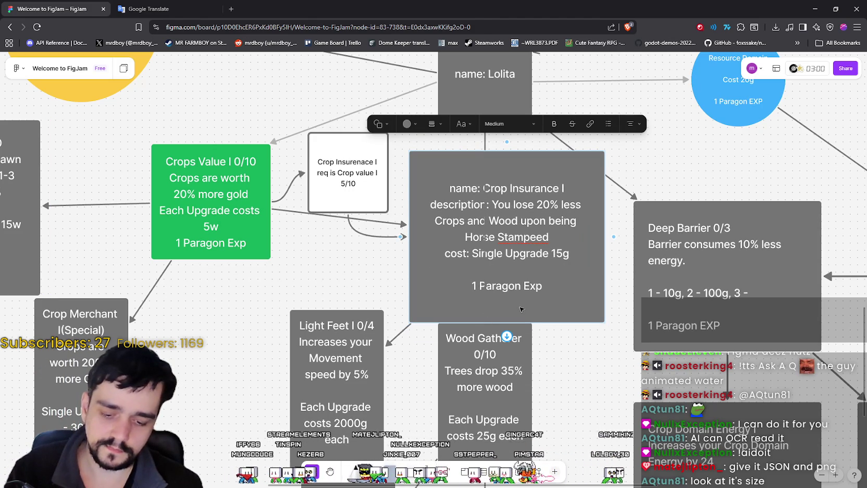
type("exp:")
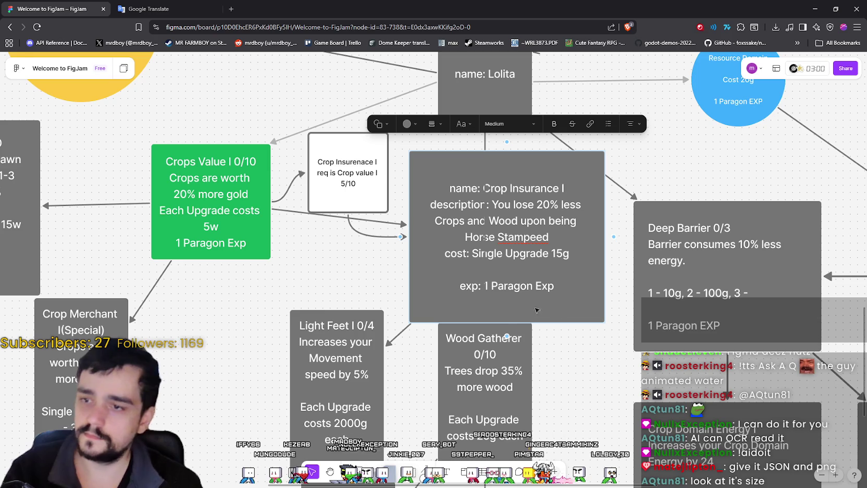
key("Escape")
key("Escape")
scroll(522, 313, "left", 3)
scroll(521, 313, "up", 1)
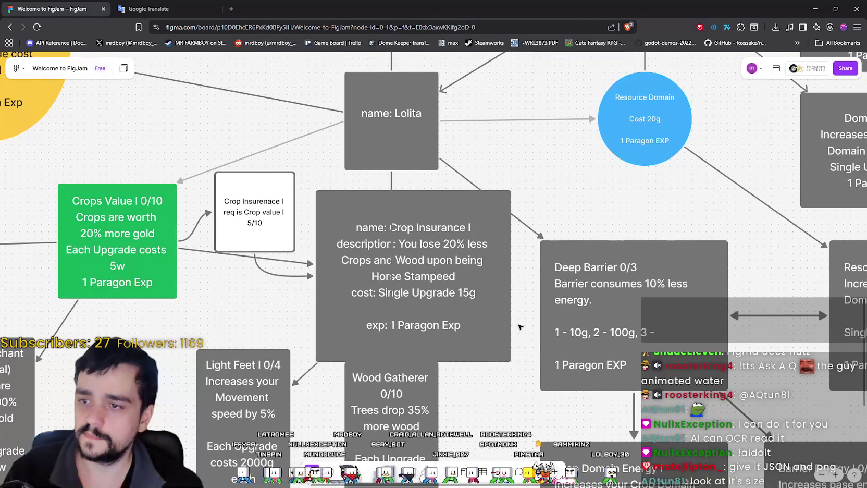
double_click(368, 257)
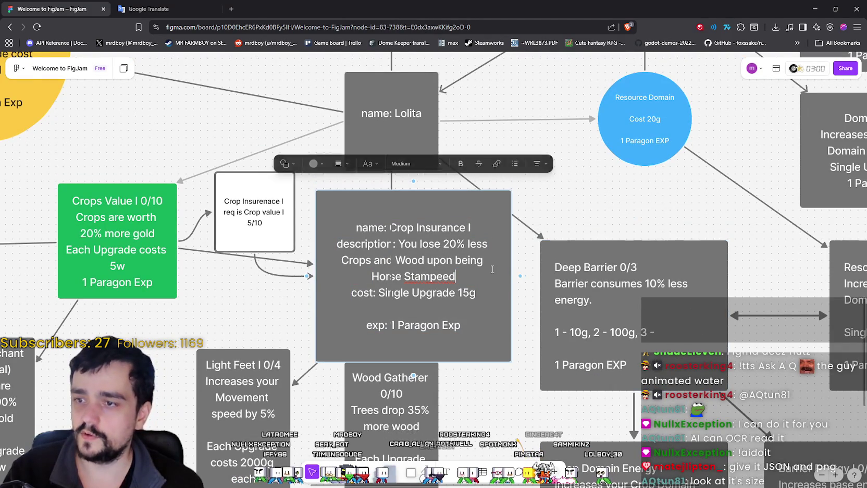
key("Escape")
left_click_drag(511, 260, 540, 259)
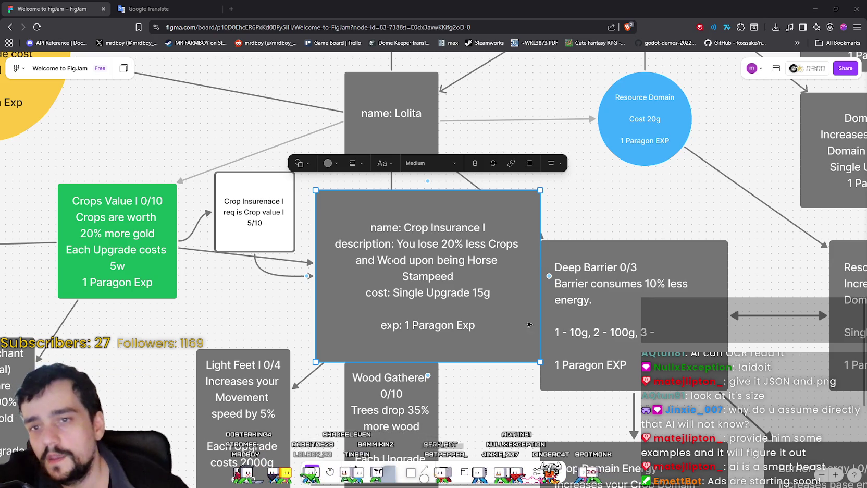
Step: Delete the name:, description:, cost: and exp: labels from the Crop Insurance text
double_click(404, 229)
left_click_drag(403, 229, 347, 218)
key("BackSpace")
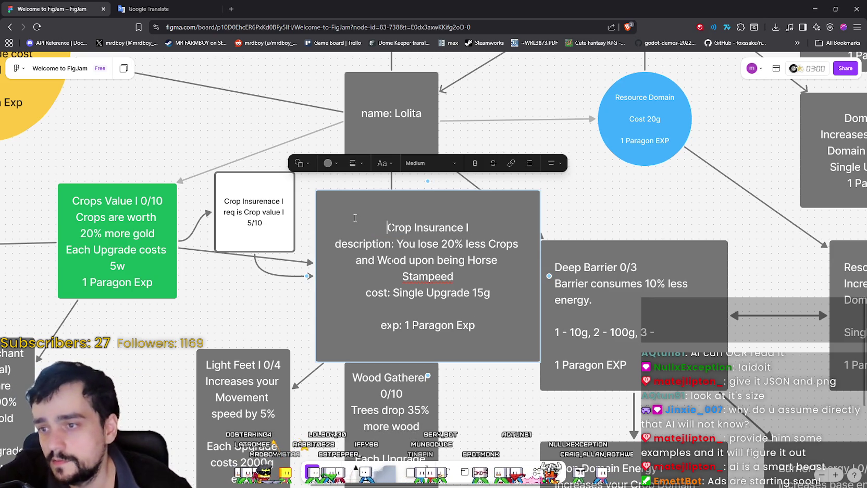
left_click_drag(397, 243, 335, 244)
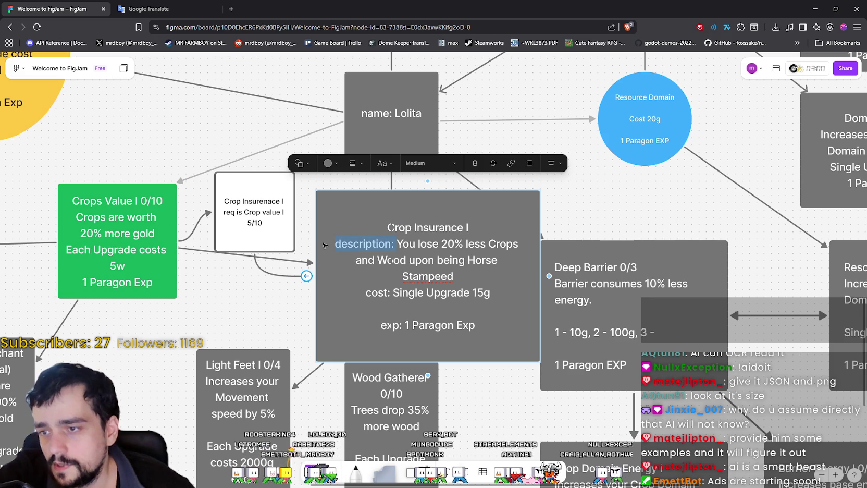
key("BackSpace")
left_click_drag(394, 284, 365, 284)
key("BackSpace")
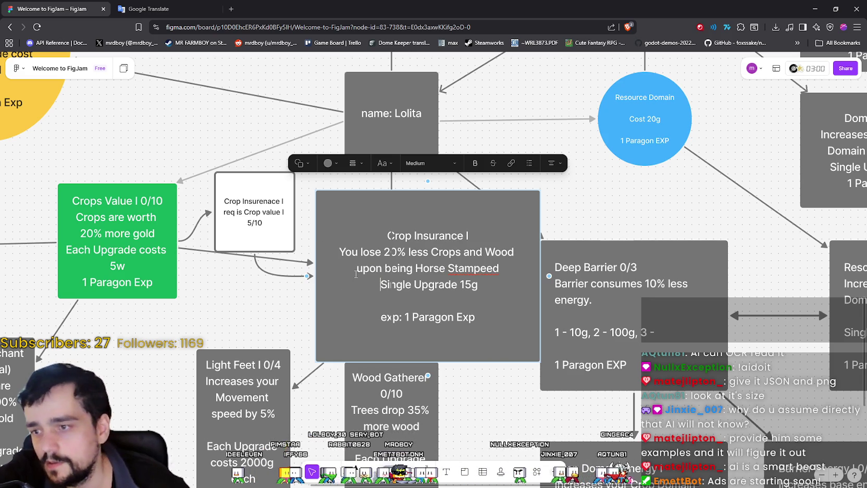
key("BackSpace")
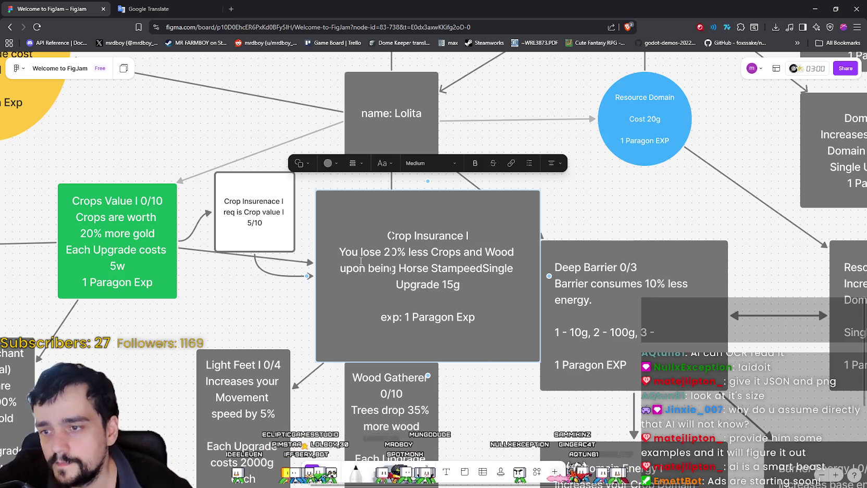
key("Return")
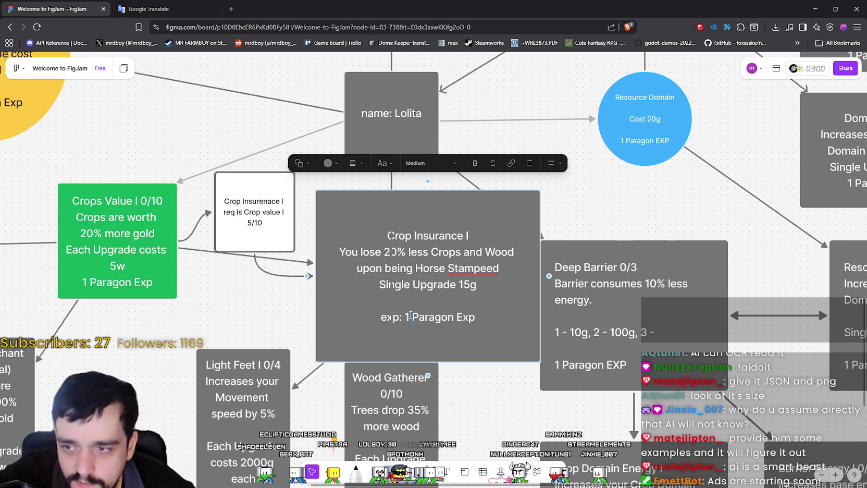
left_click_drag(403, 317, 371, 314)
key("BackSpace")
key("Delete")
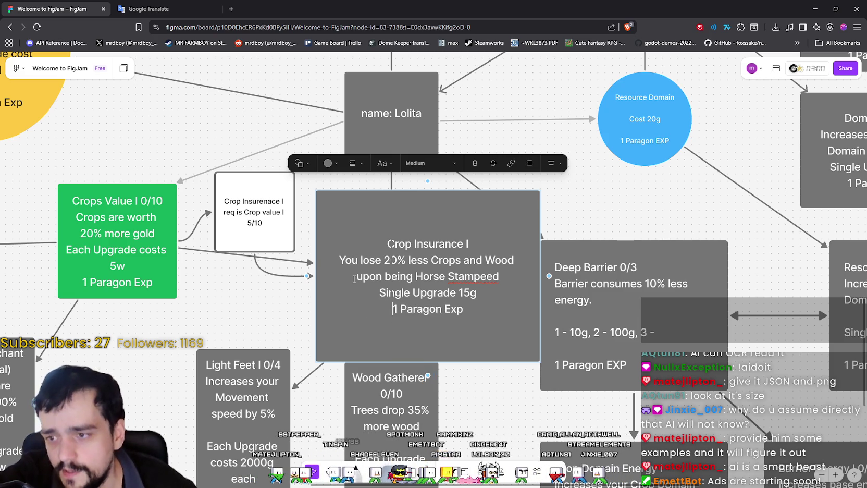
Step: Correct Stampeed to Stamped and narrow the Crop Insurance box so its text rewraps
right_click(492, 266)
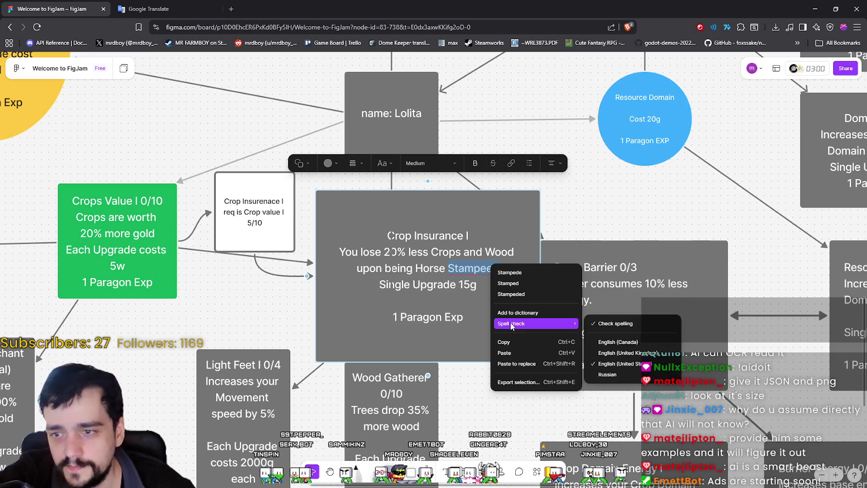
left_click(504, 285)
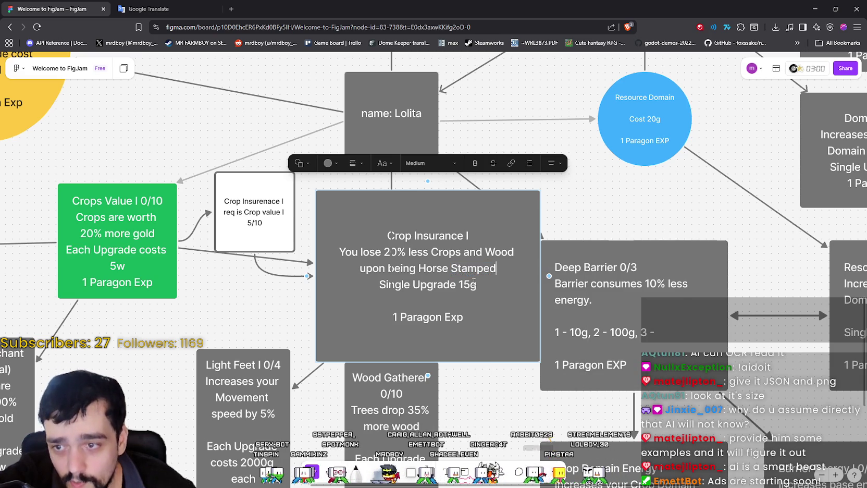
left_click(597, 219)
left_click(513, 237)
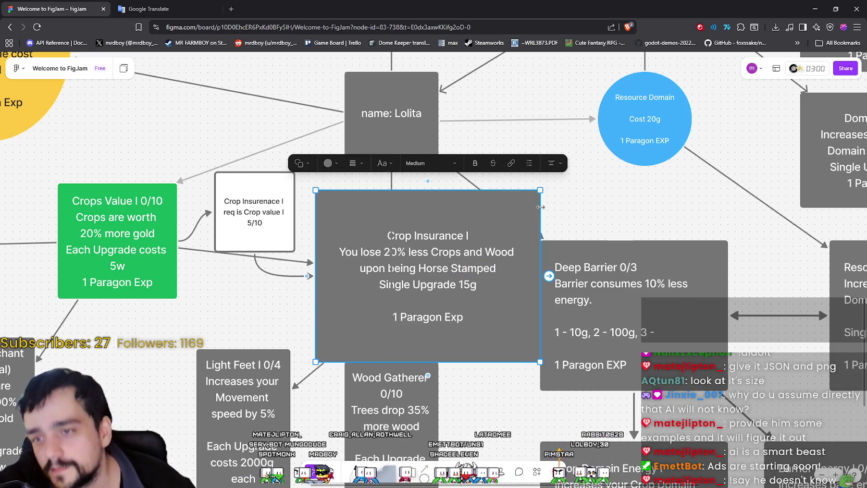
left_click_drag(548, 277, 490, 276)
left_click(572, 199)
Step: Zoom out, then select and center the view on the name: Lolita node
scroll(571, 200, "down", 2)
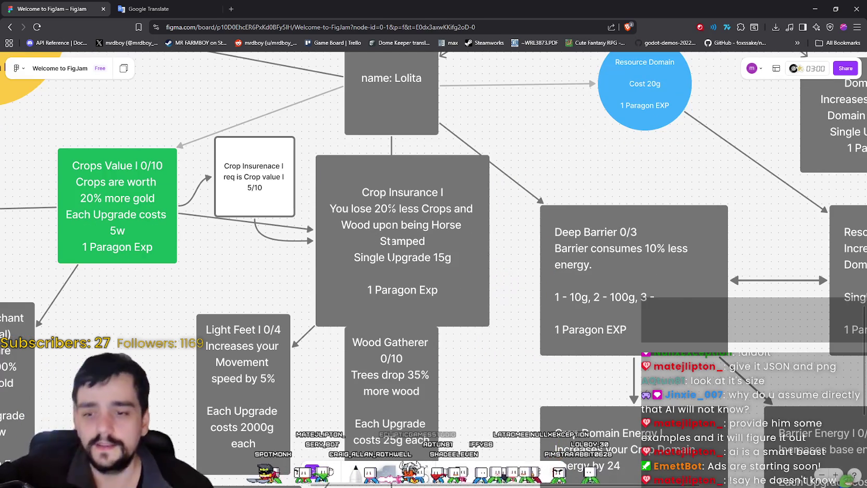
scroll(572, 200, "down", 3)
scroll(303, 138, "down", 2)
scroll(303, 138, "down", 2)
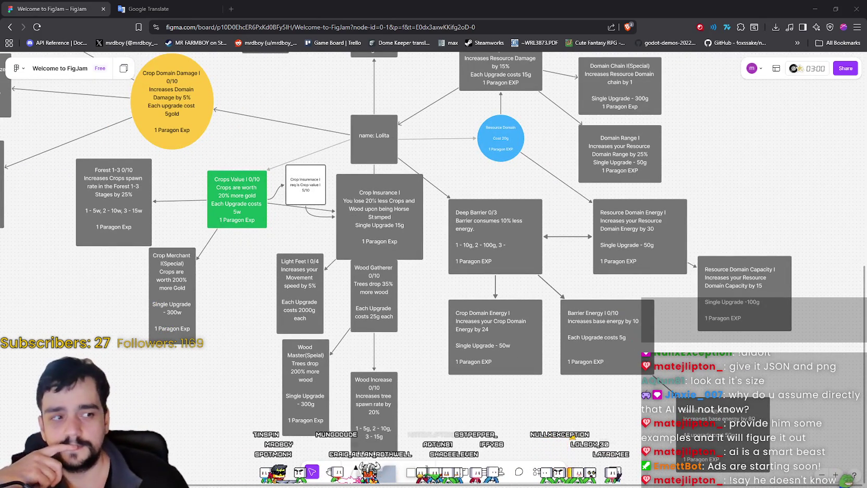
scroll(792, 288, "down", 3)
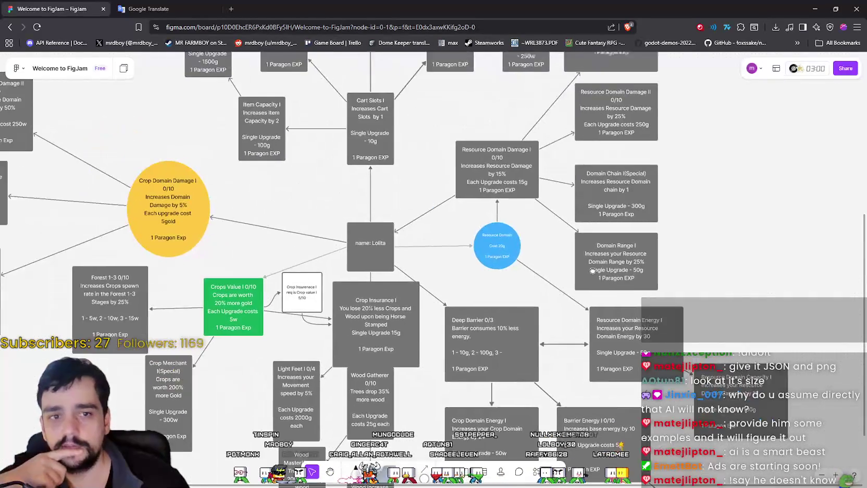
scroll(594, 323, "up", 3)
scroll(595, 323, "down", 3)
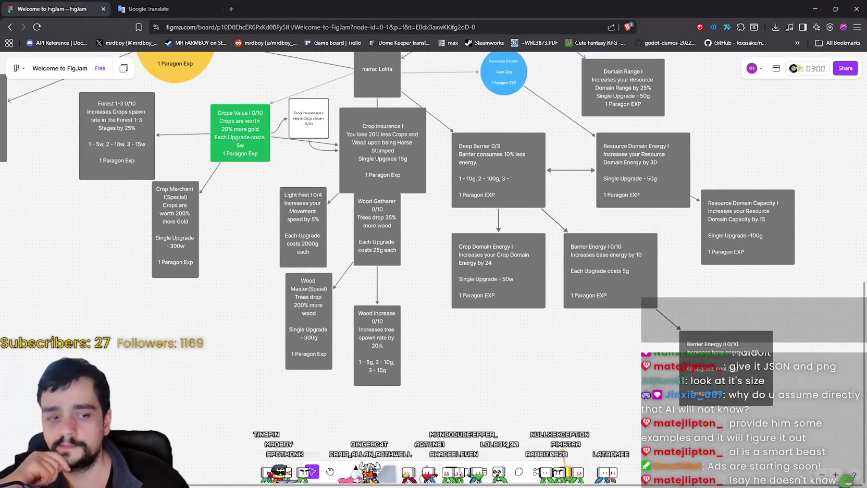
scroll(594, 323, "up", 3)
key("alt+Tab")
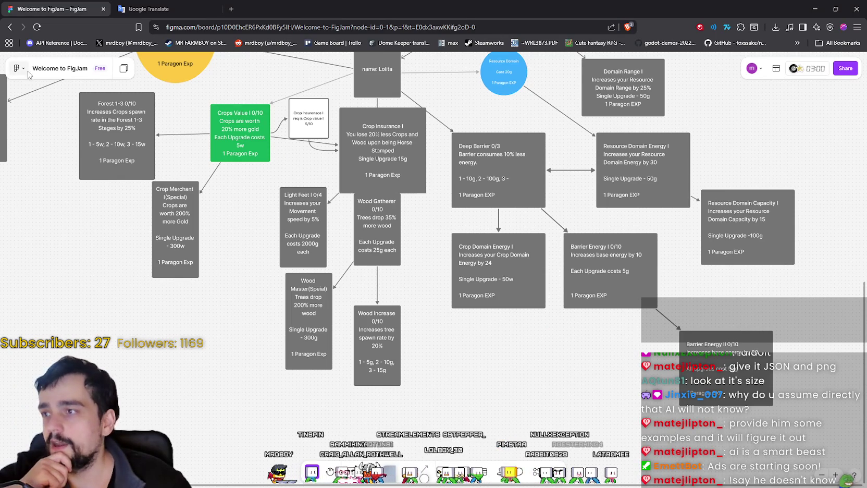
left_click(23, 68)
mouse_move(37, 179)
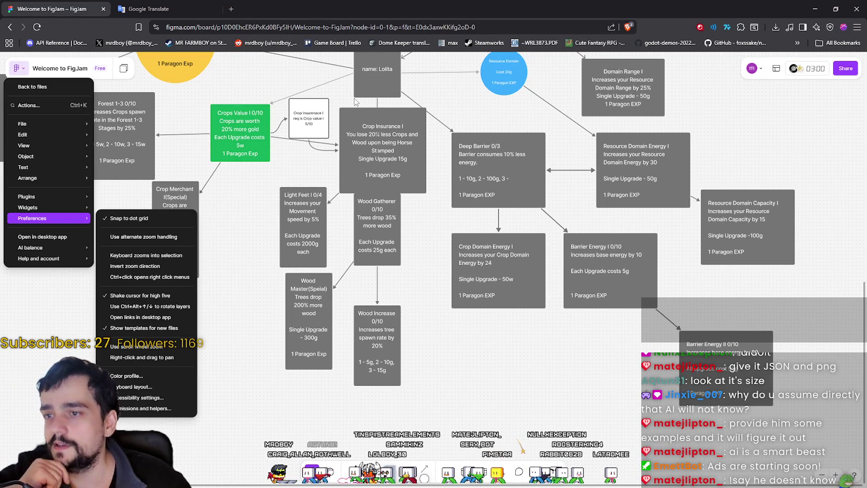
left_click(367, 77)
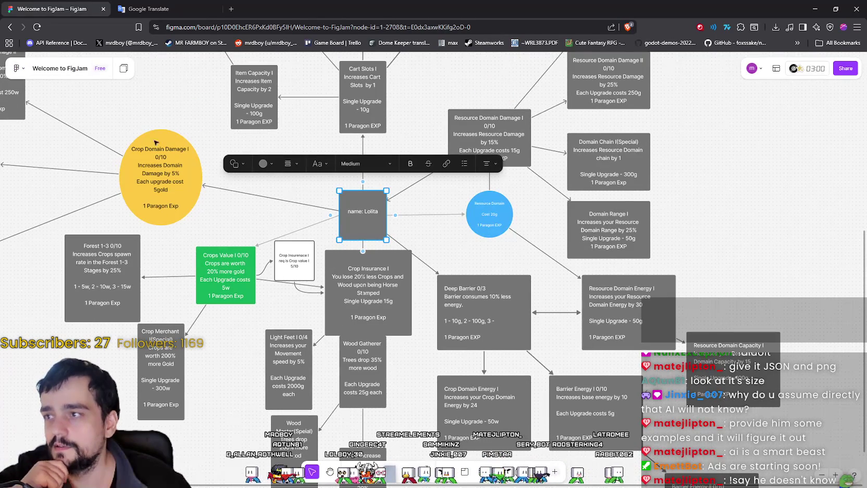
key("Return")
Step: Run the Flowchart to JSON plugin on the Lolita node and copy its JSON output
left_click(17, 68)
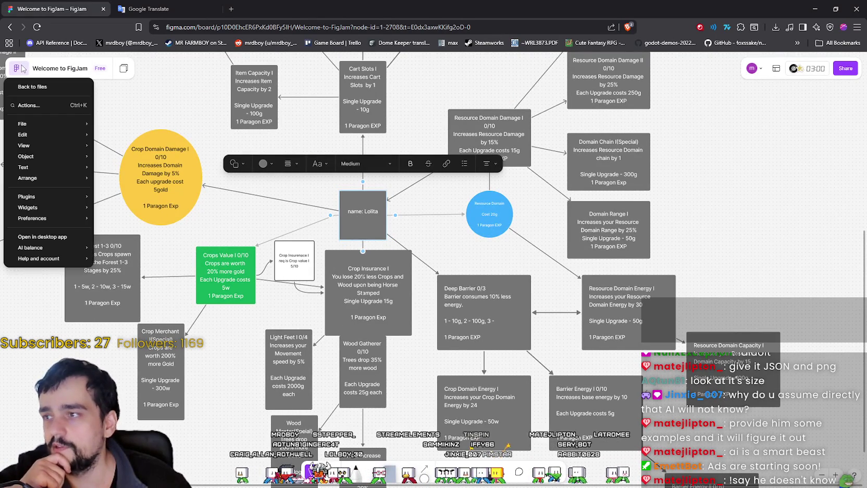
mouse_move(72, 177)
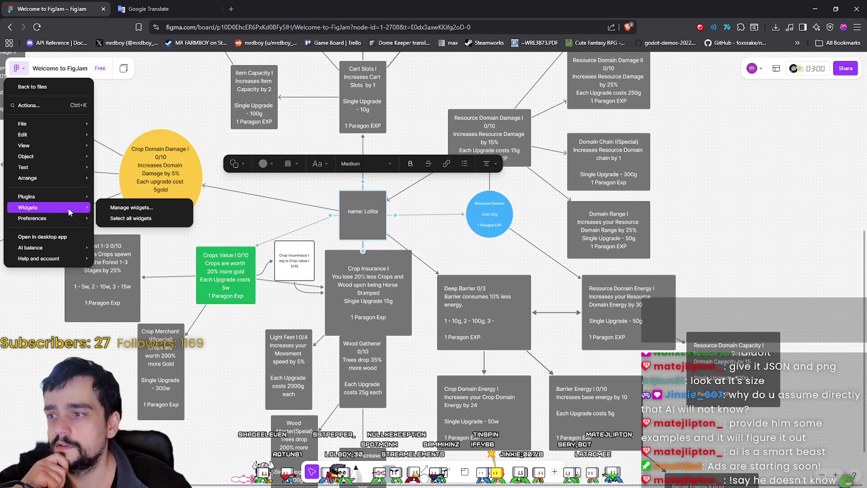
mouse_move(66, 198)
left_click(128, 207)
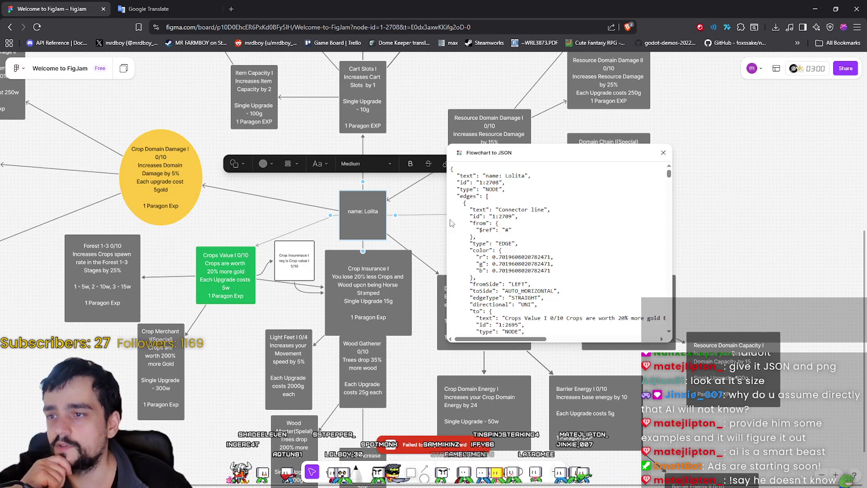
left_click_drag(493, 159, 460, 156)
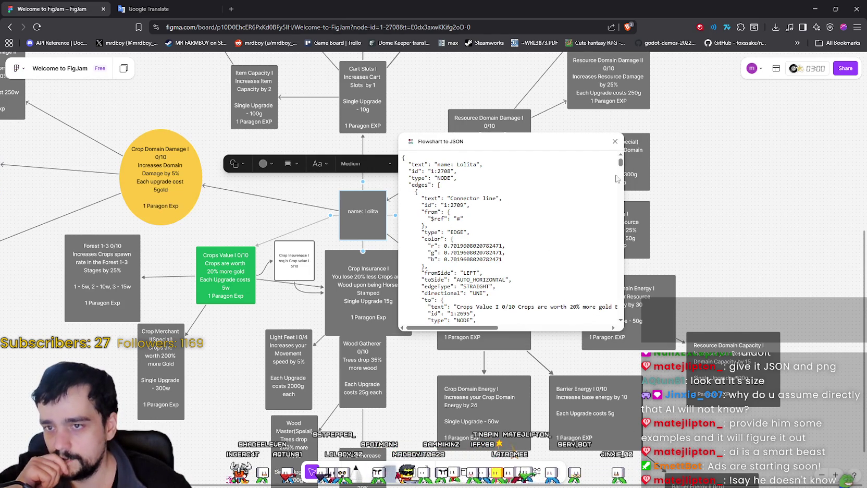
scroll(622, 166, "down", 3)
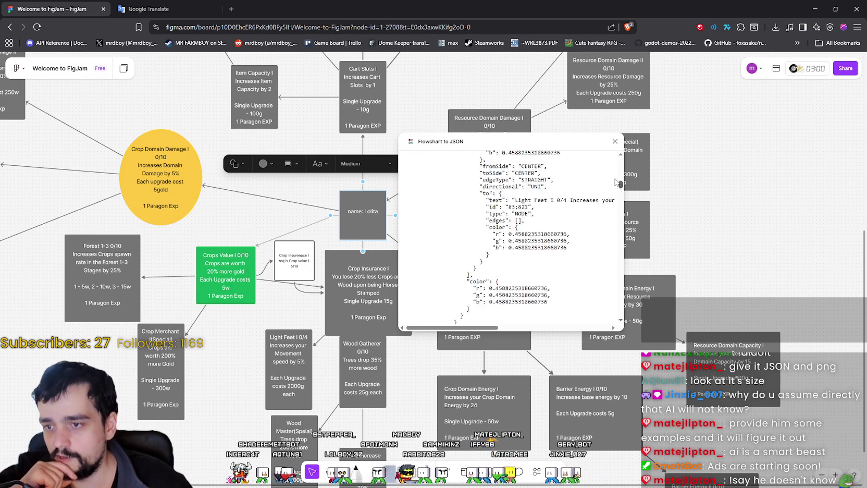
scroll(622, 166, "up", 3)
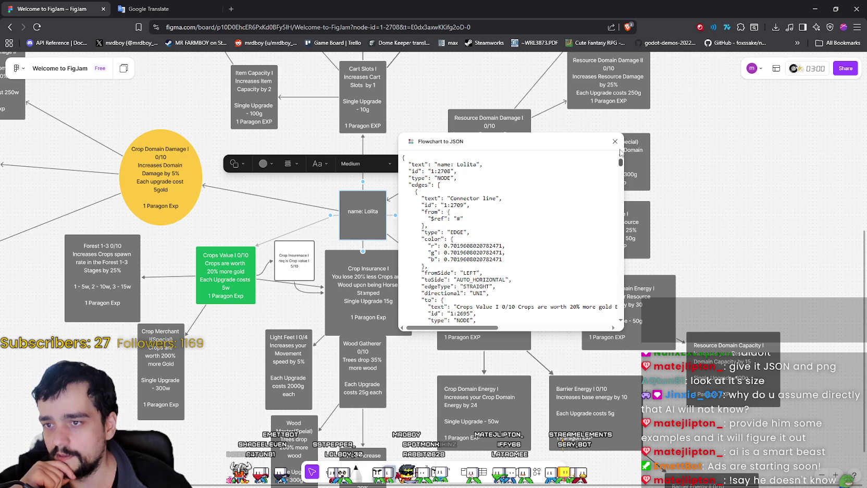
left_click(416, 156)
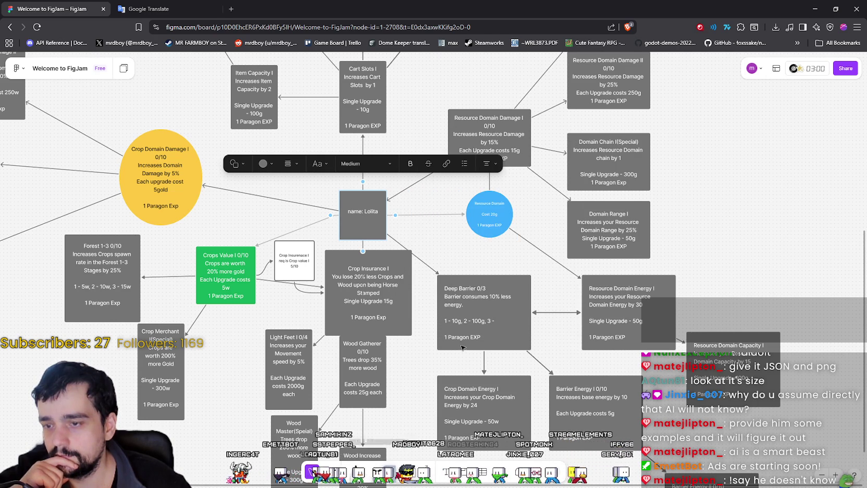
Step: Open the board's export settings (PNG, Solid background, Selection only) from the File menu
left_click(24, 69)
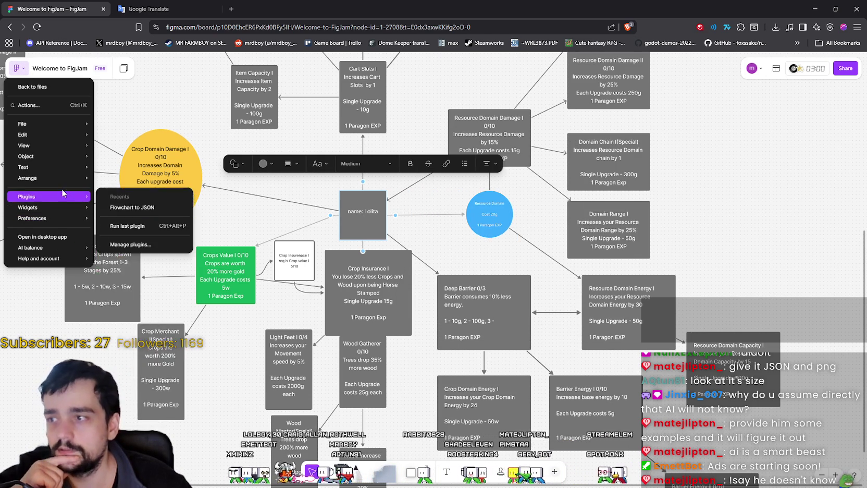
mouse_move(68, 145)
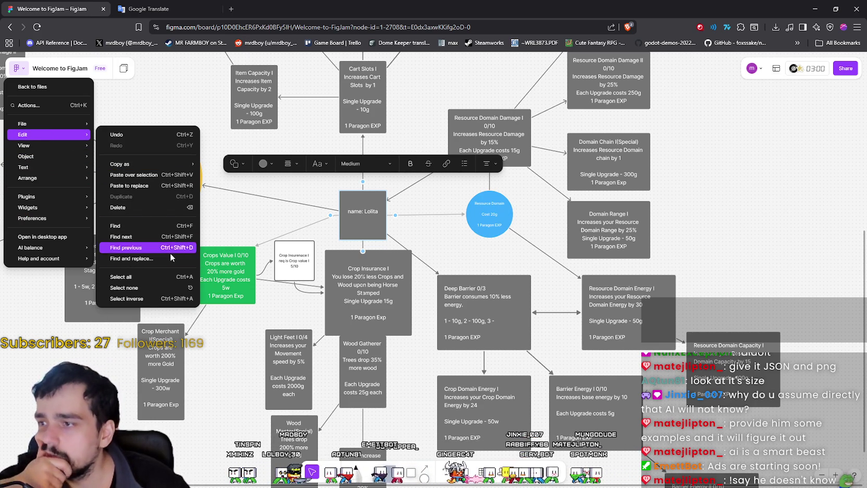
mouse_move(144, 167)
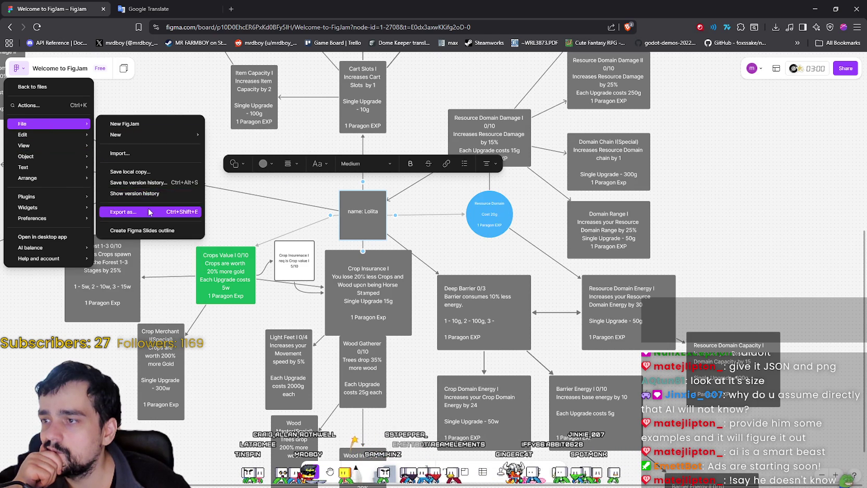
left_click(139, 212)
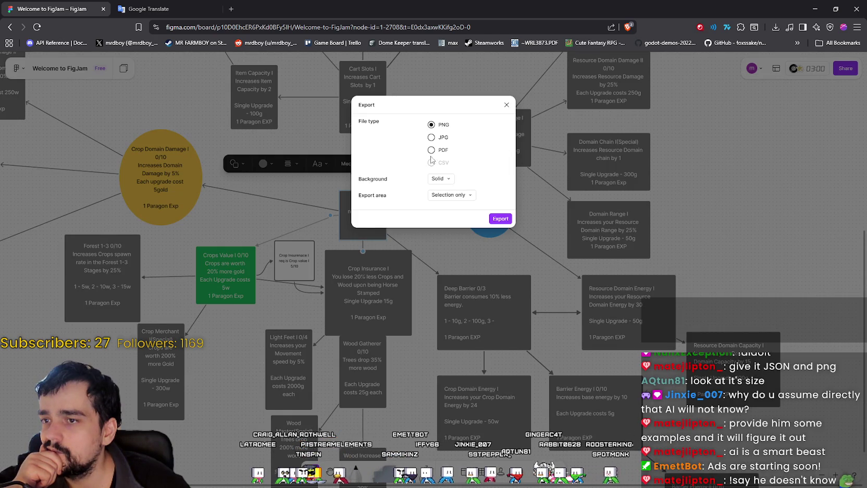
Step: Switch the export file type to PDF, then close the export dialog without exporting
mouse_move(432, 163)
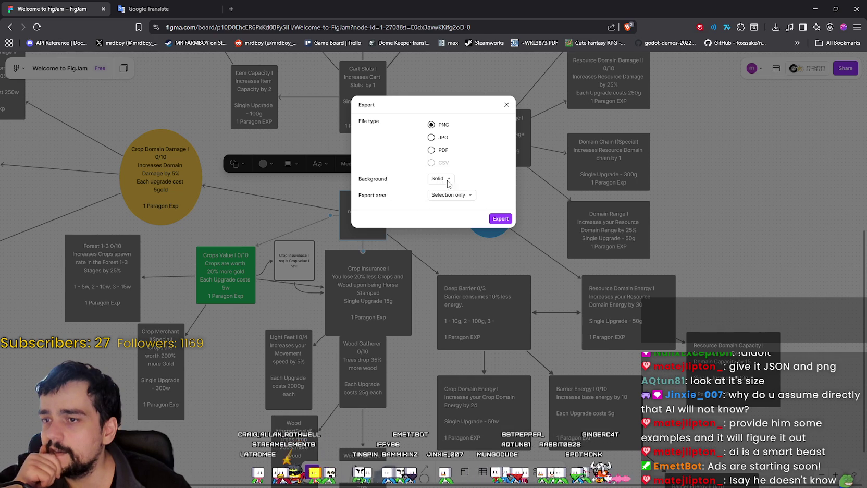
left_click(435, 150)
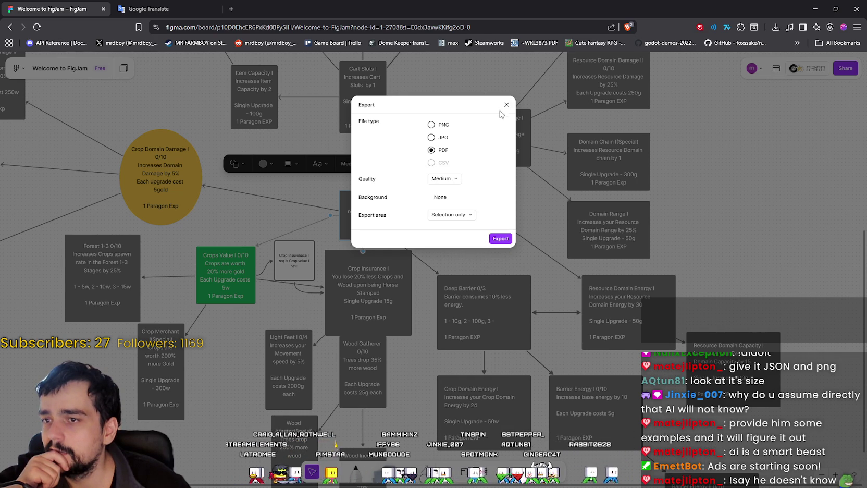
left_click(507, 105)
Step: Bring up the Downloads FARMBOY folder holding PrestigeProgression.json in File Explorer
left_click(21, 69)
mouse_move(47, 207)
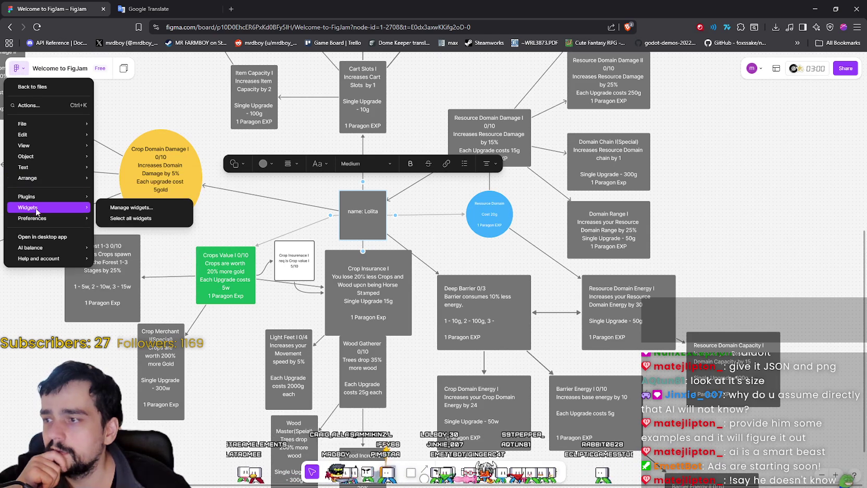
key("Escape")
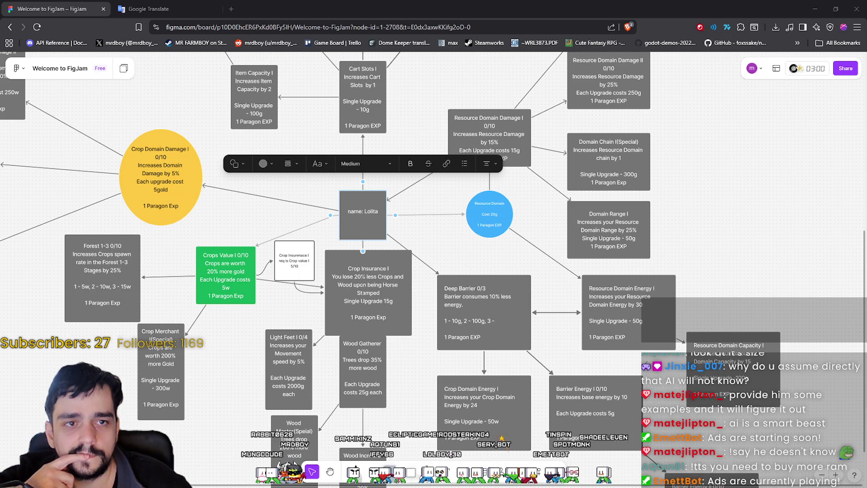
key("alt+Tab")
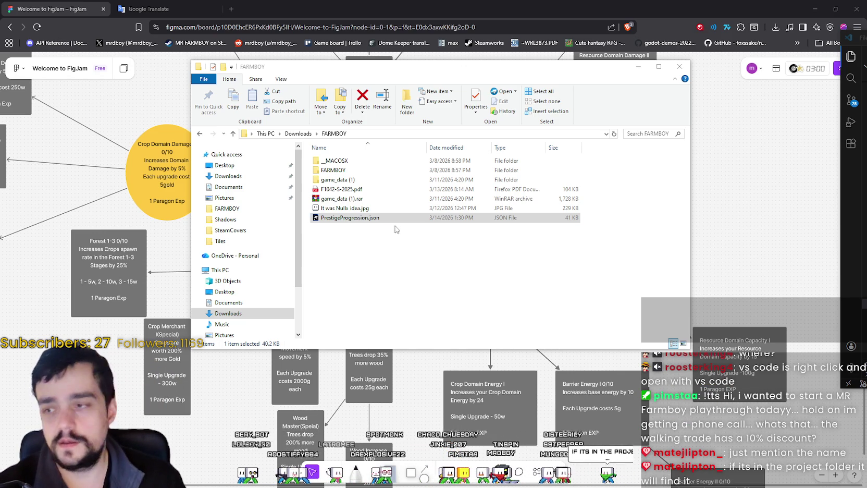
Step: Rename PrestigeProgression.json to PrestigeProgressionExample.json and return to the Godot editor
left_click(353, 218)
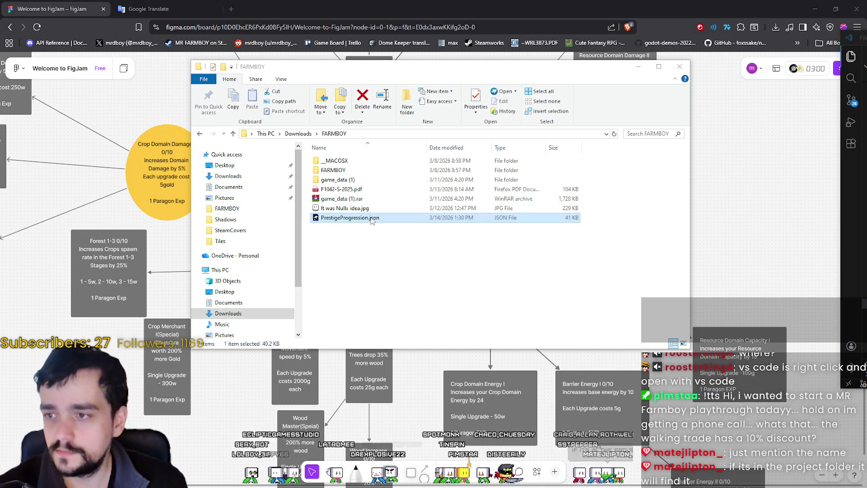
left_click(366, 217)
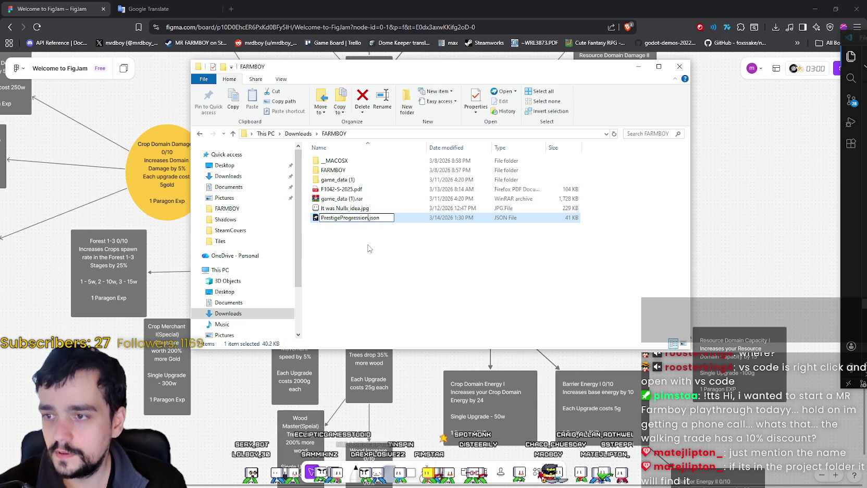
type("Example")
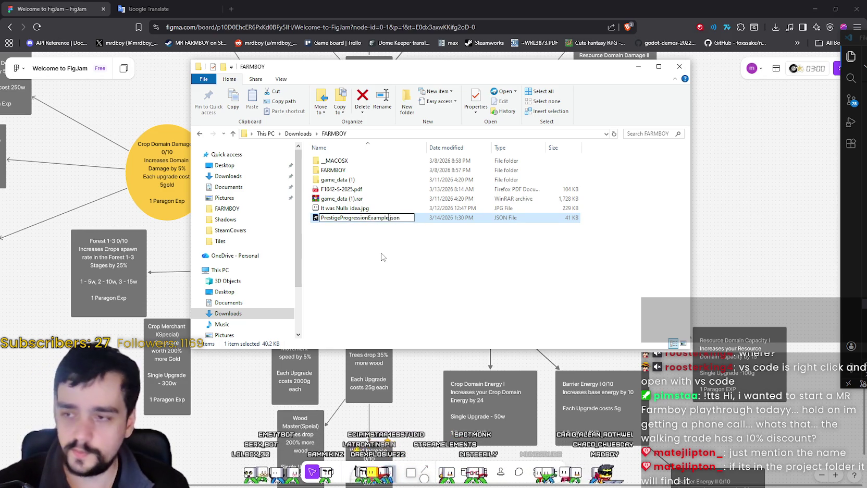
key("Return")
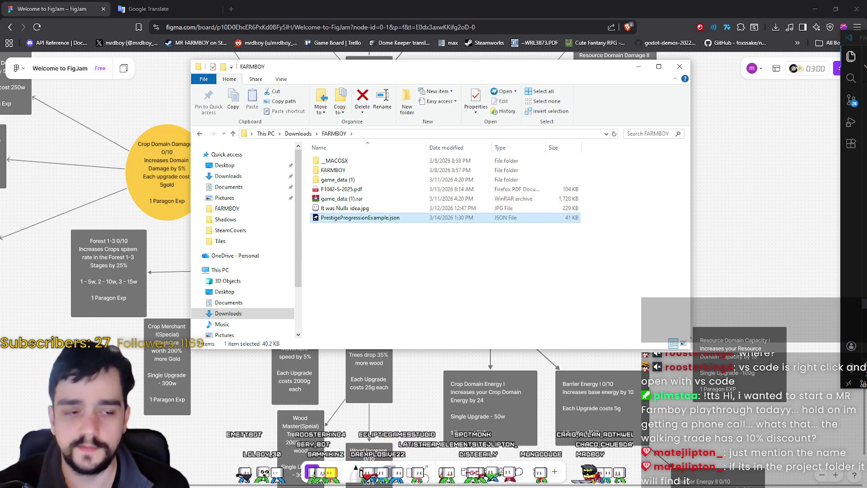
key("alt+Tab")
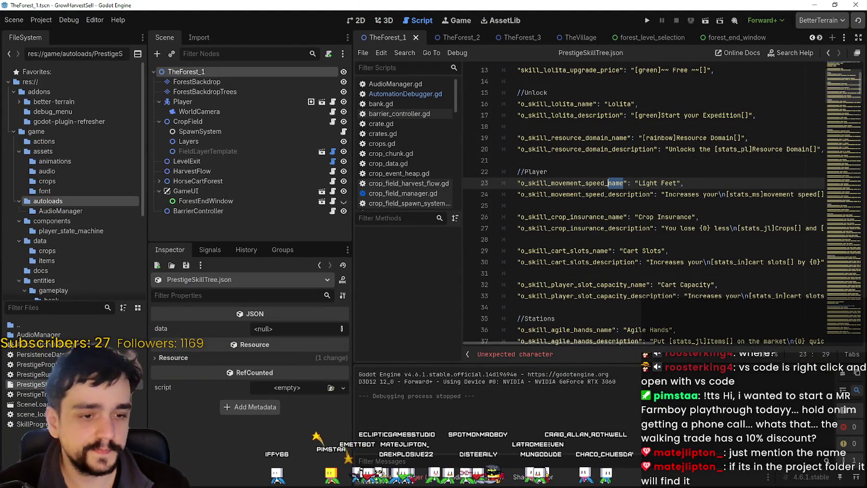
Step: Flip to the FARMBOY folder and back, then bring up the Twitch MR FARMBOY stream
key("alt+Tab")
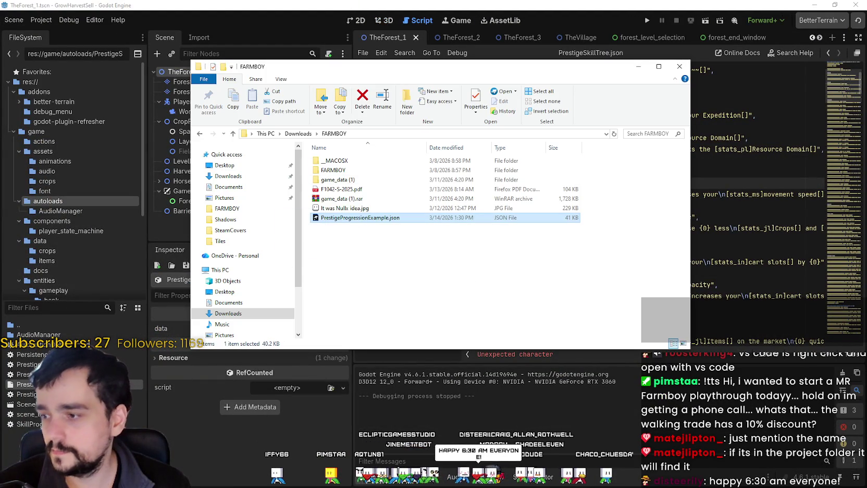
key("alt+Tab")
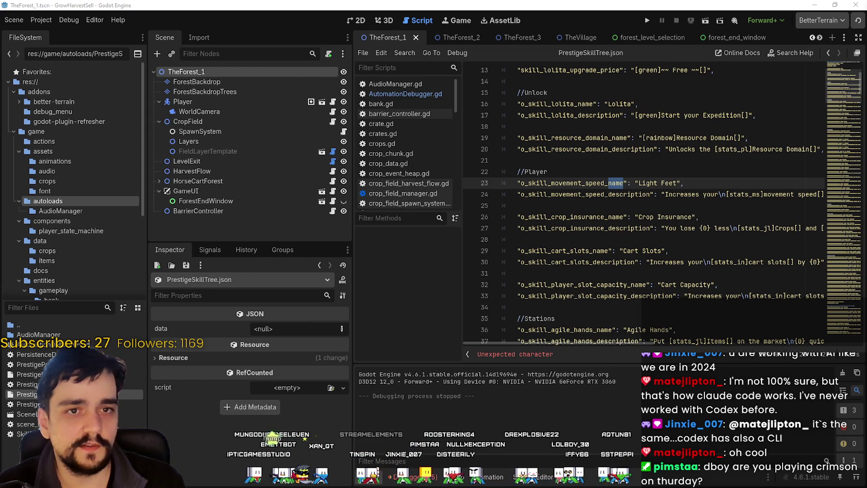
key("alt+Tab")
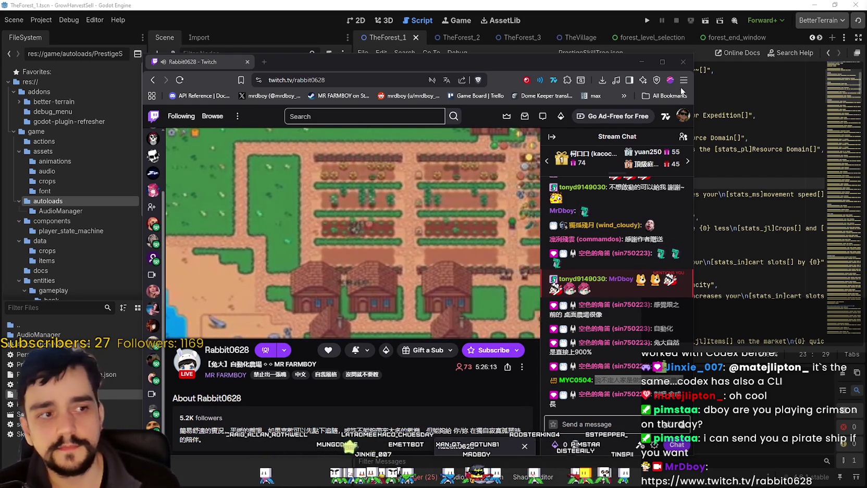
Step: Nudge the browser window up and right and translate the chat message 感謝作者贈送 into English
left_click_drag(556, 68, 596, 42)
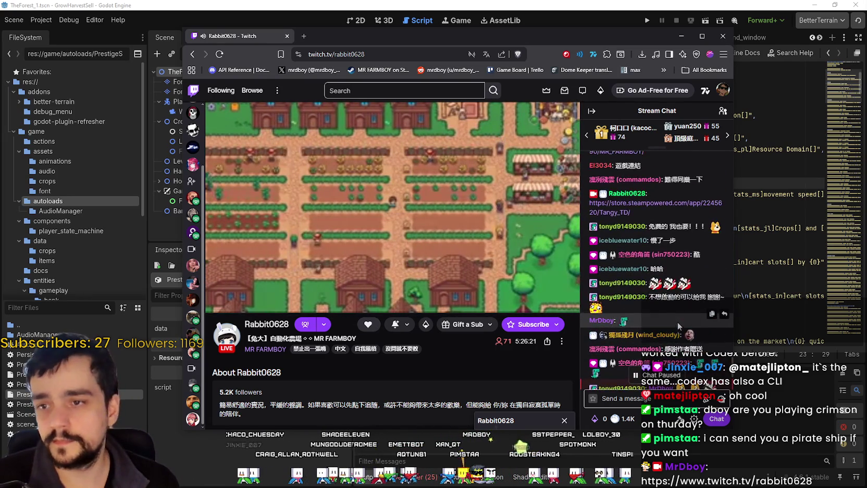
scroll(676, 313, "up", 3)
scroll(676, 305, "down", 3)
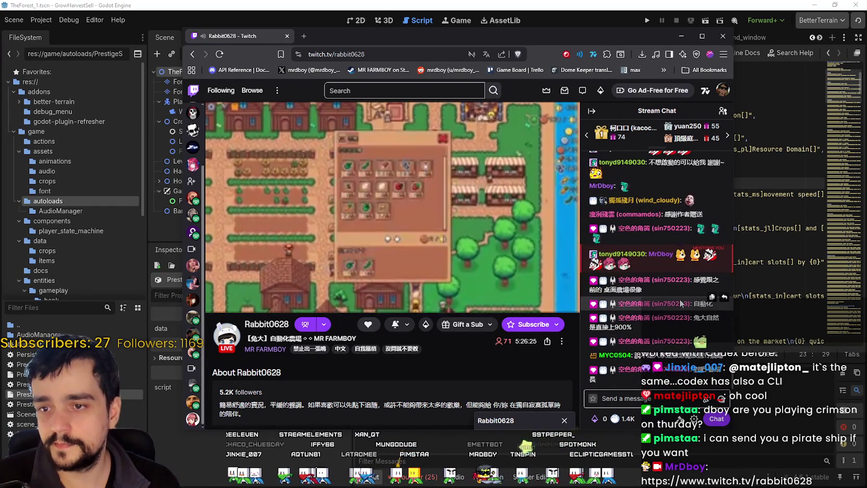
scroll(677, 286, "up", 3)
scroll(675, 287, "down", 5)
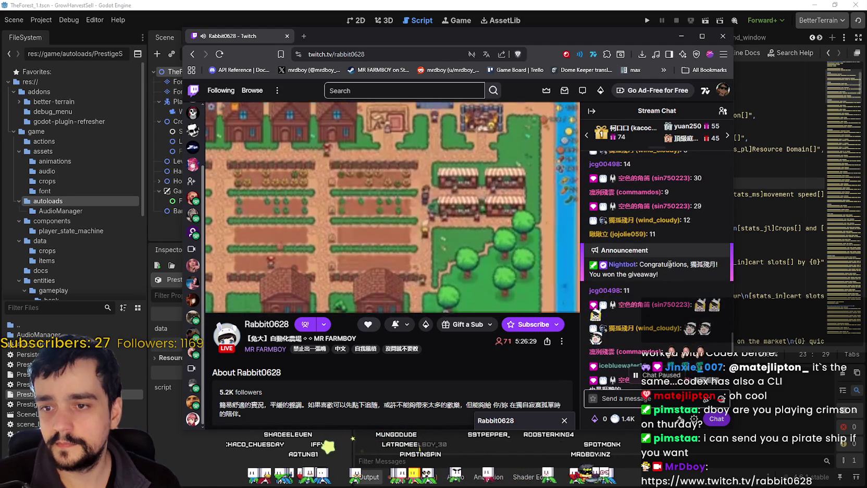
scroll(678, 287, "up", 5)
scroll(683, 297, "down", 2)
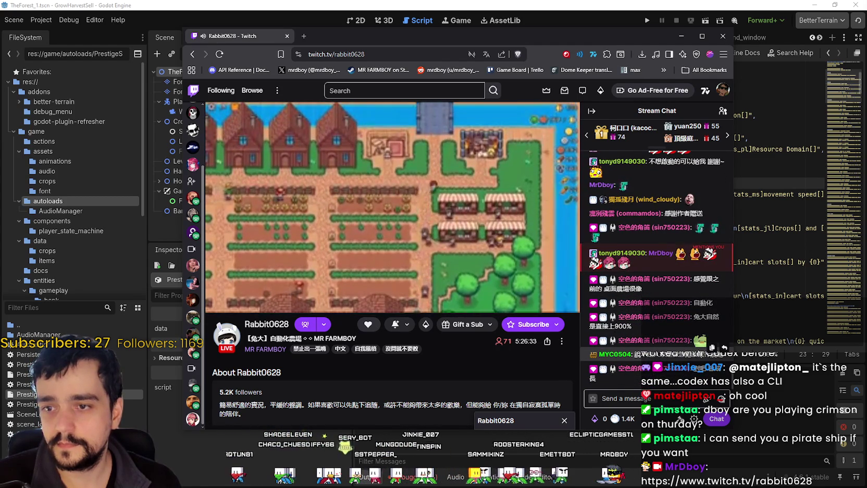
left_click_drag(666, 213, 703, 213)
right_click(703, 217)
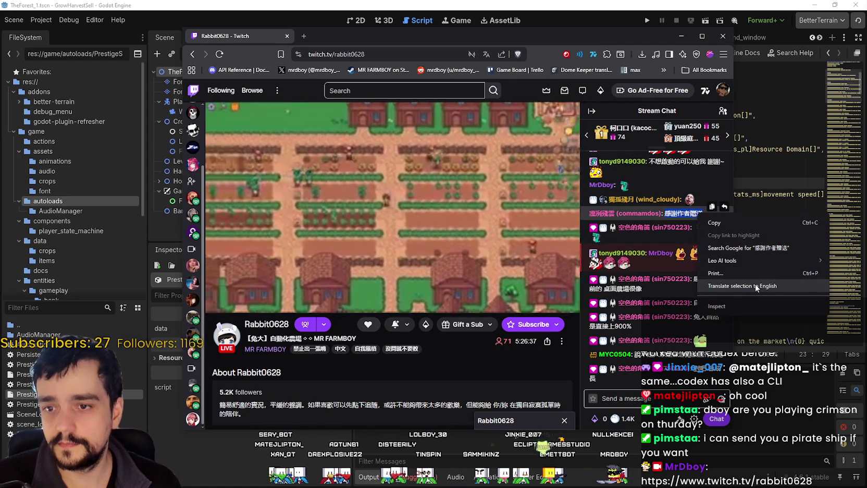
left_click(756, 286)
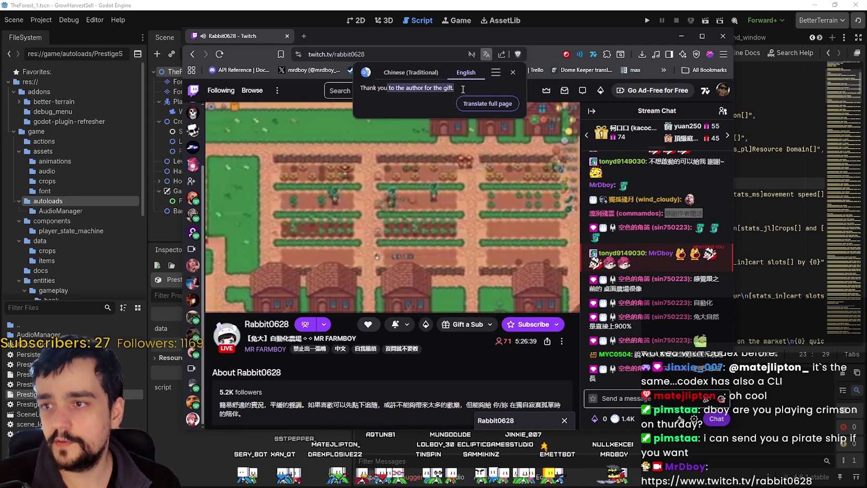
left_click(513, 72)
Step: Read English translations of another chat message, the word 自動化 and the 900% message
left_click_drag(693, 280, 722, 287)
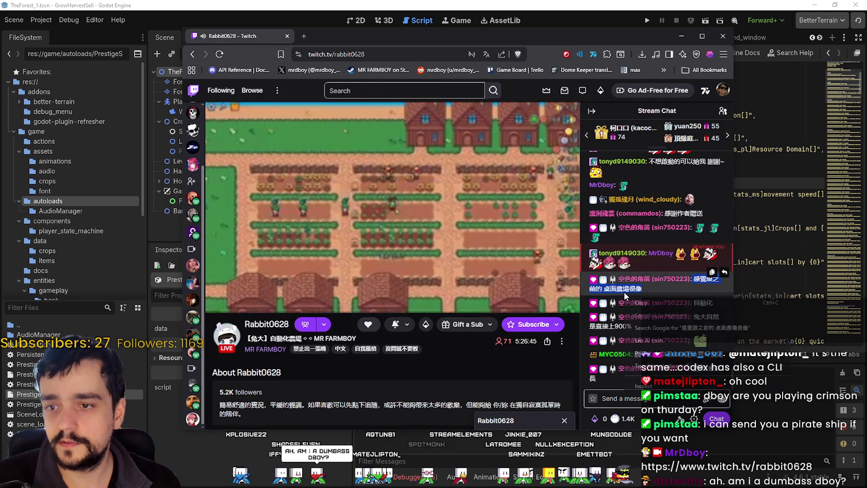
left_click(487, 54)
left_click_drag(380, 88, 487, 88)
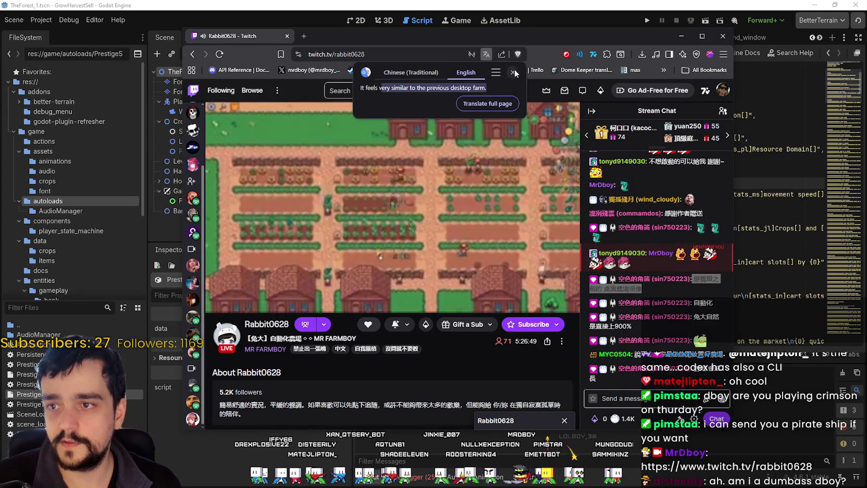
left_click(514, 72)
double_click(704, 303)
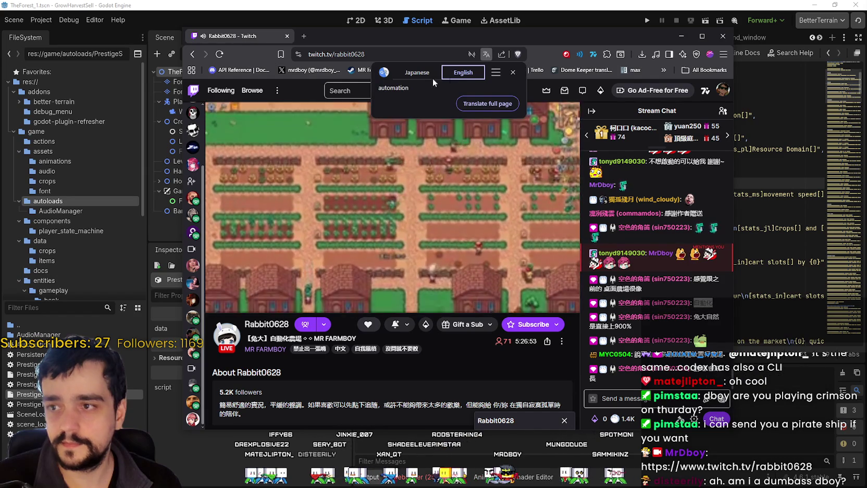
triple_click(710, 318)
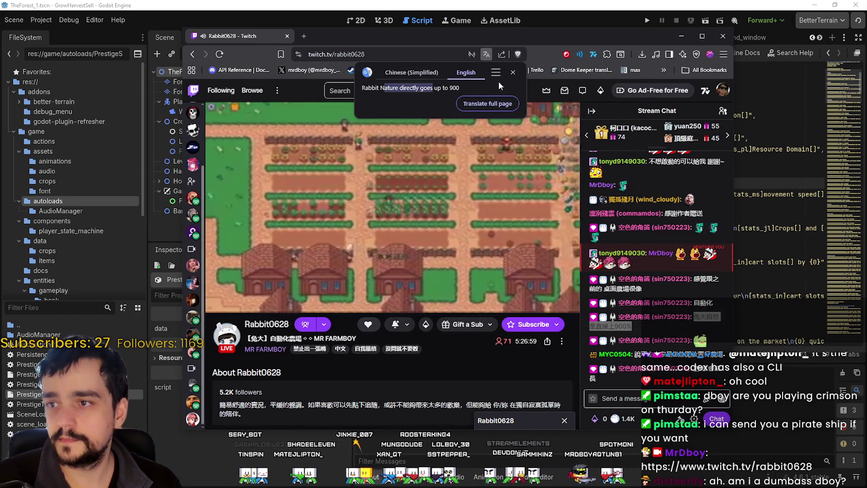
left_click(513, 73)
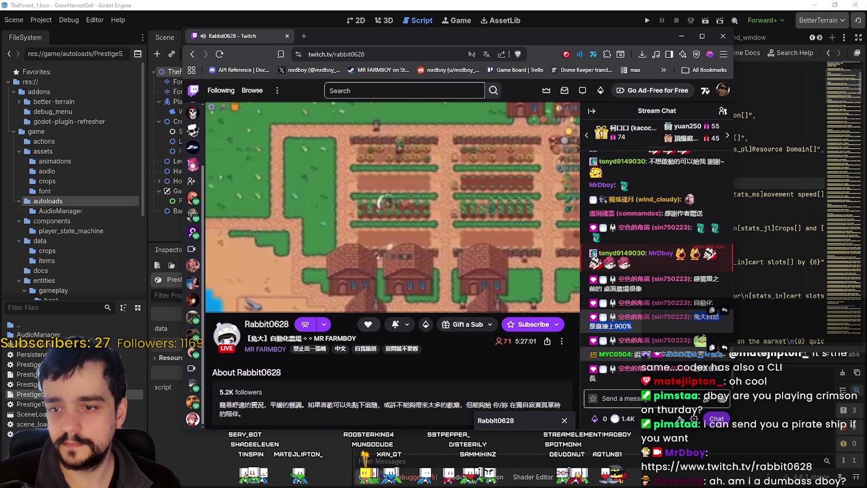
Step: Translate one more chat message into English and open the page translation options
key("ctrl+a")
left_click(740, 357)
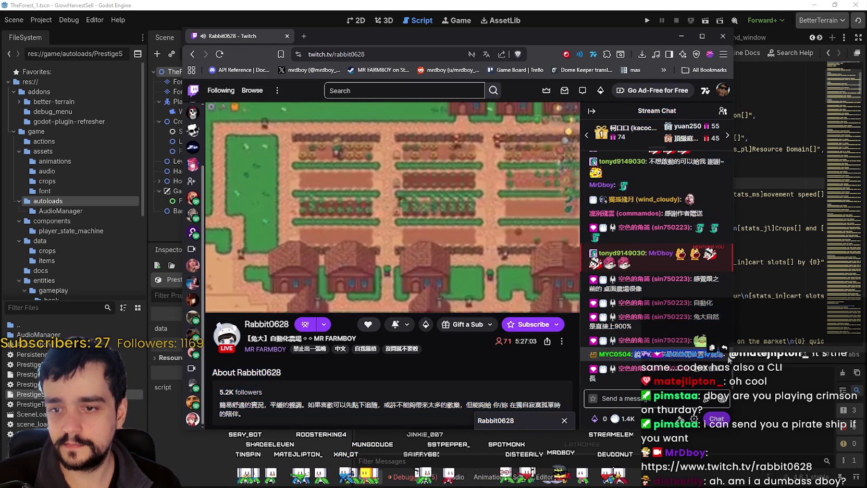
right_click(678, 360)
left_click(722, 427)
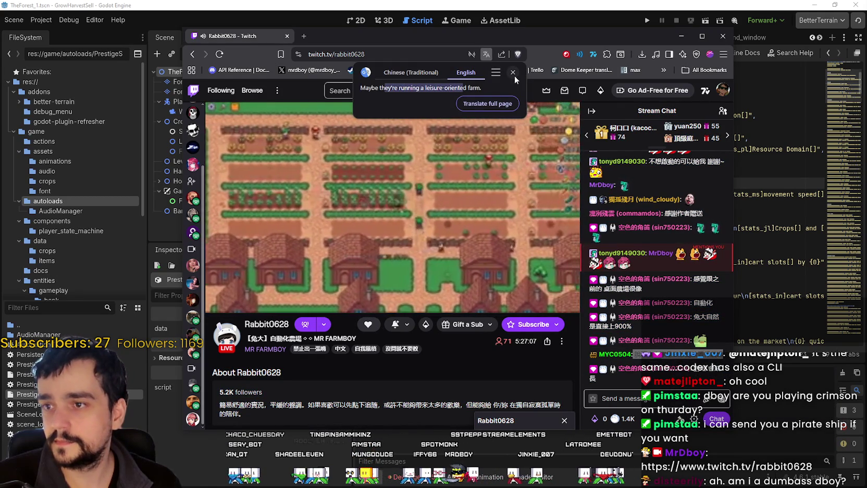
left_click(514, 73)
key("ctrl+a")
left_click(711, 371)
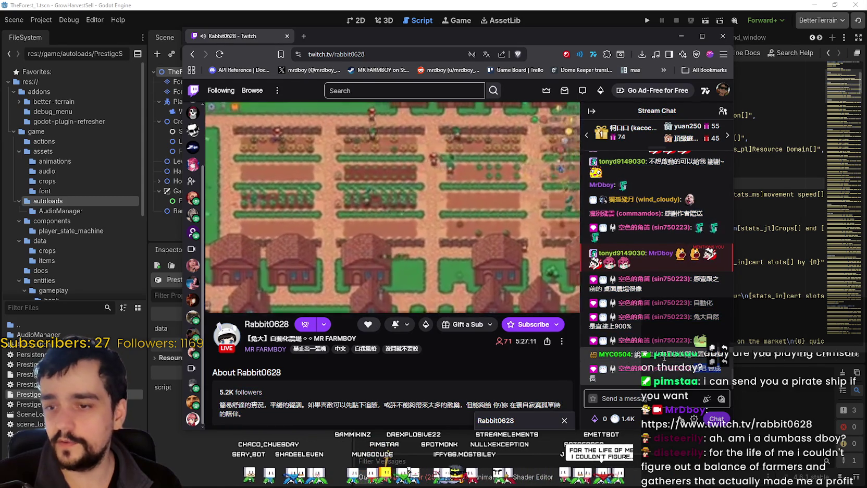
left_click(487, 54)
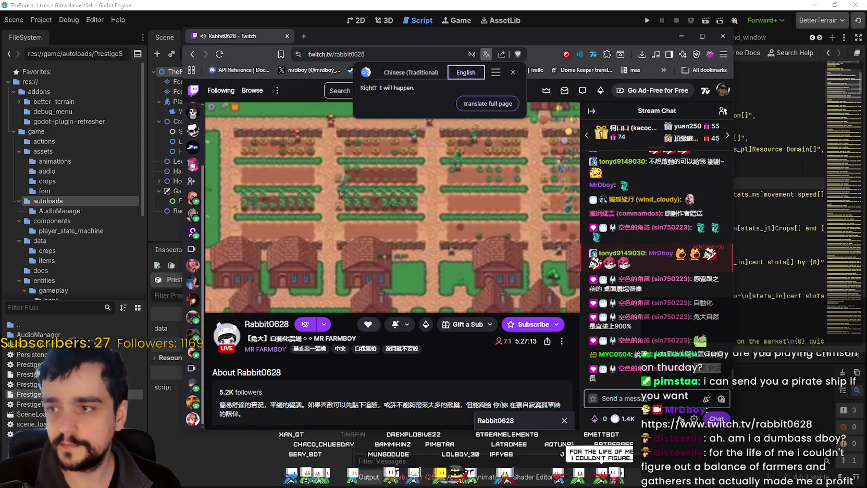
left_click(513, 73)
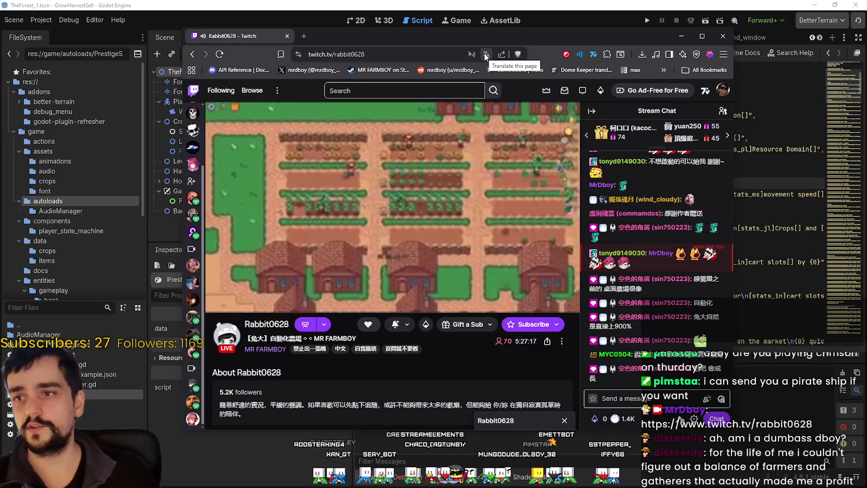
left_click(486, 54)
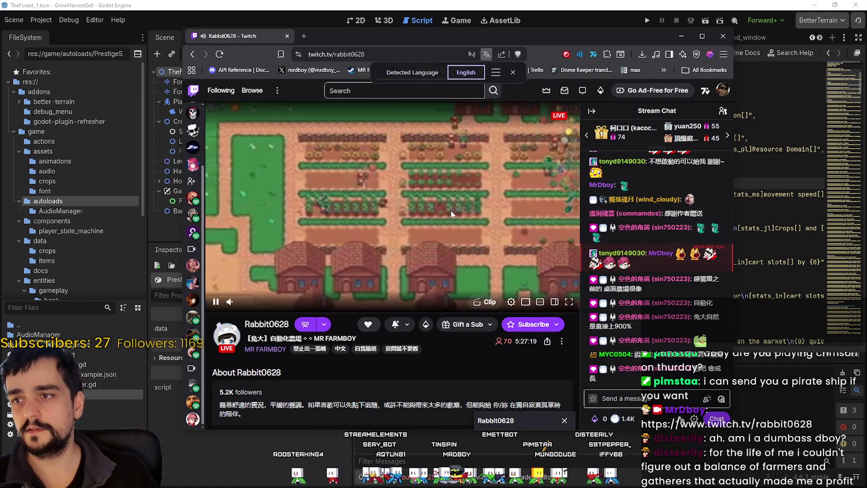
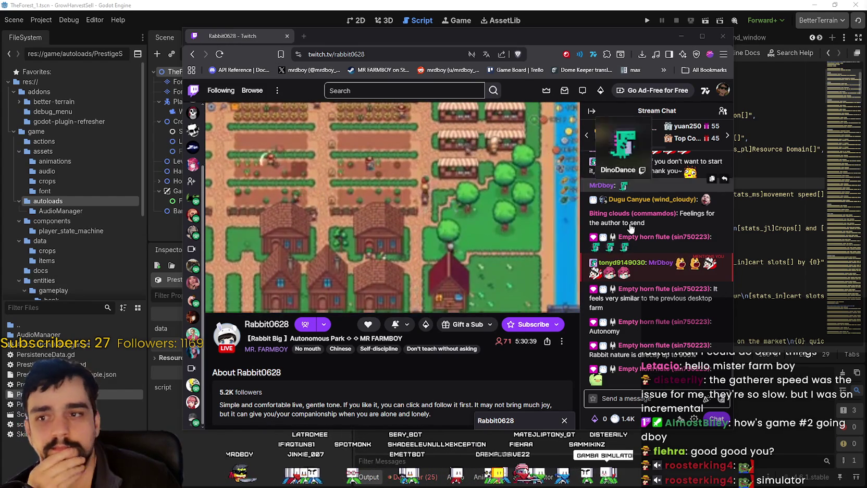
Step: Minimize the Twitch stream window and run the GrowHarvestSell project with F5
left_click(659, 22)
key("F5")
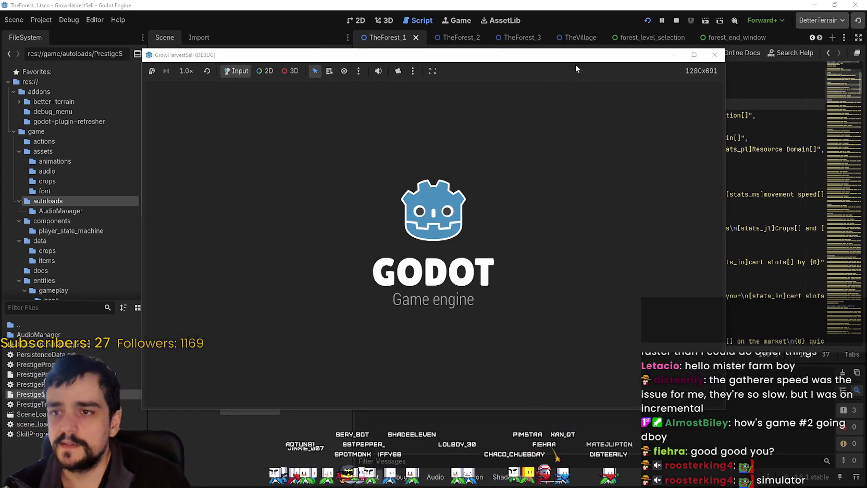
Step: Start a new game and walk the player right along the village path
key("Return")
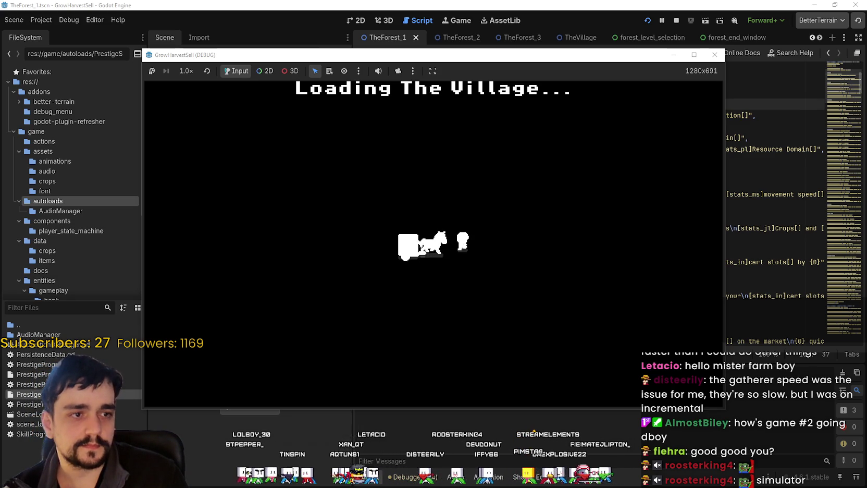
key("d")
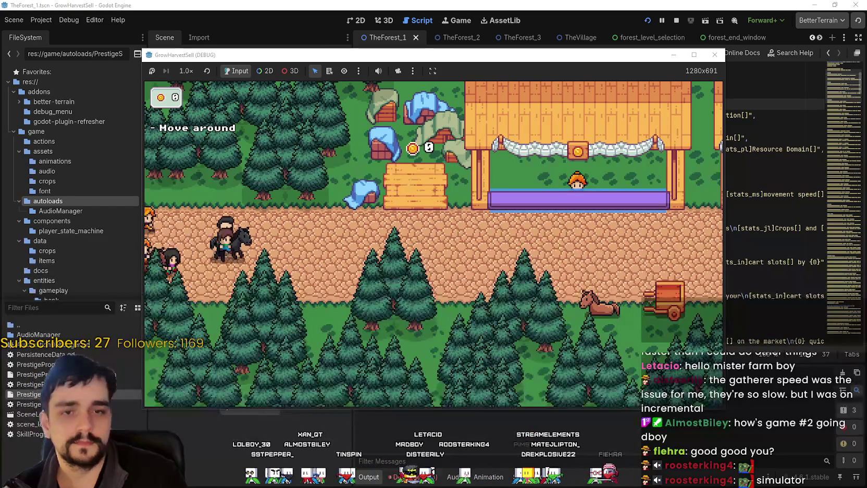
key("d")
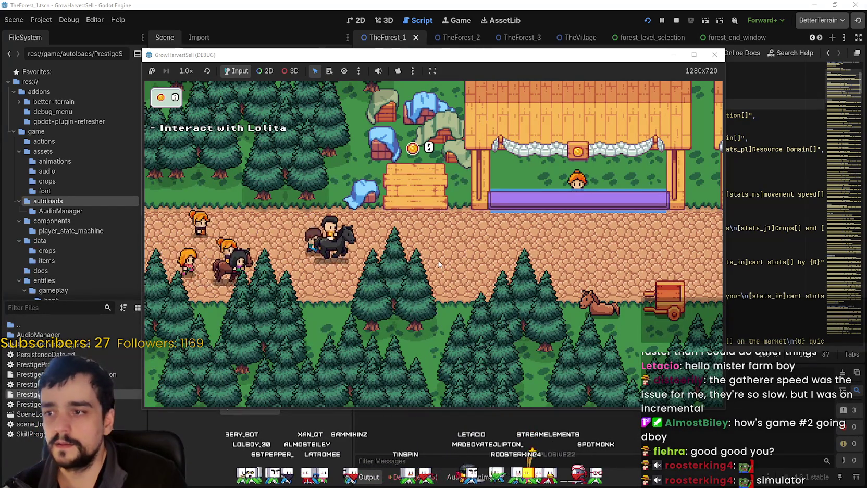
Step: Show the Automation Debugger overlay, maximize the game window, browse its tunings, then stop the game with F8
key("F7")
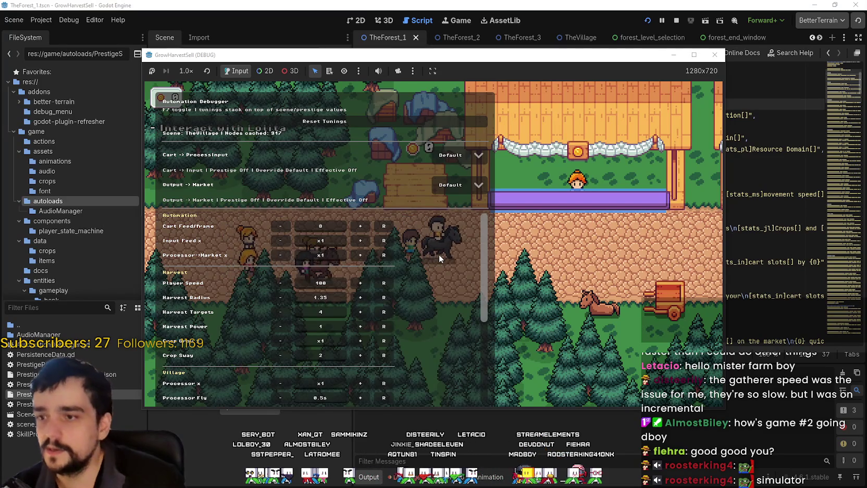
key("d")
left_click(694, 54)
key("d")
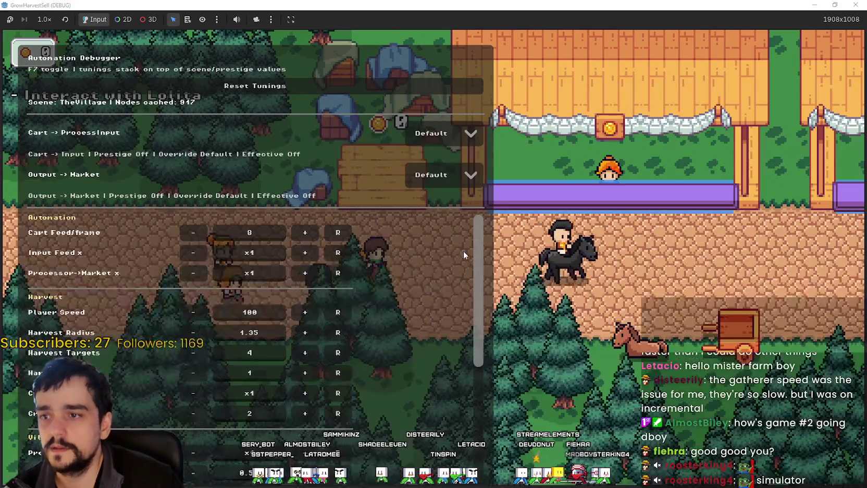
scroll(464, 255, "down", 3)
scroll(421, 347, "down", 5)
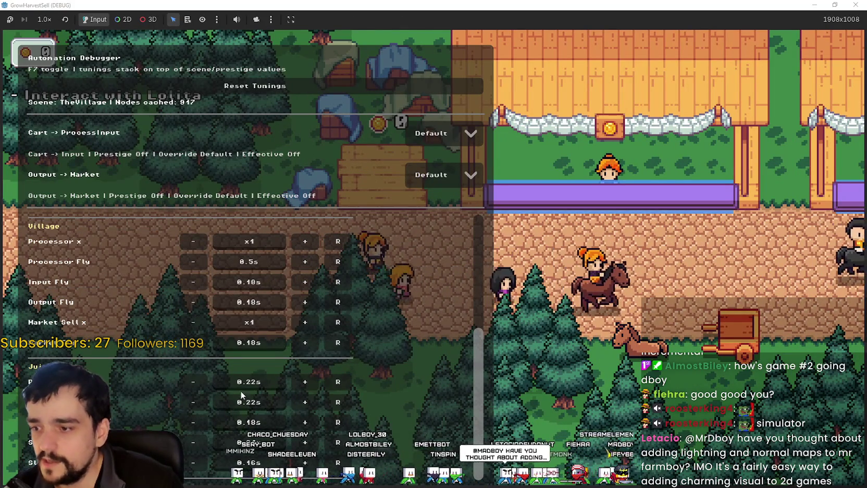
scroll(255, 310, "up", 5)
scroll(255, 309, "up", 1)
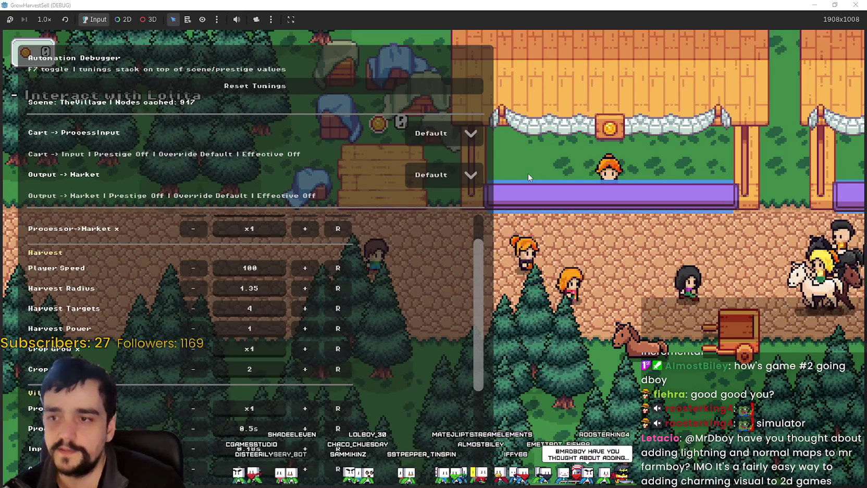
key("F8")
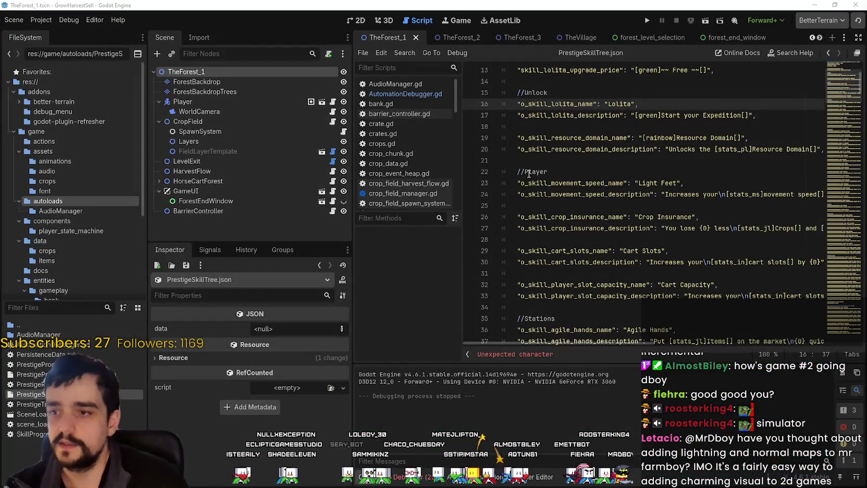
left_click(668, 205)
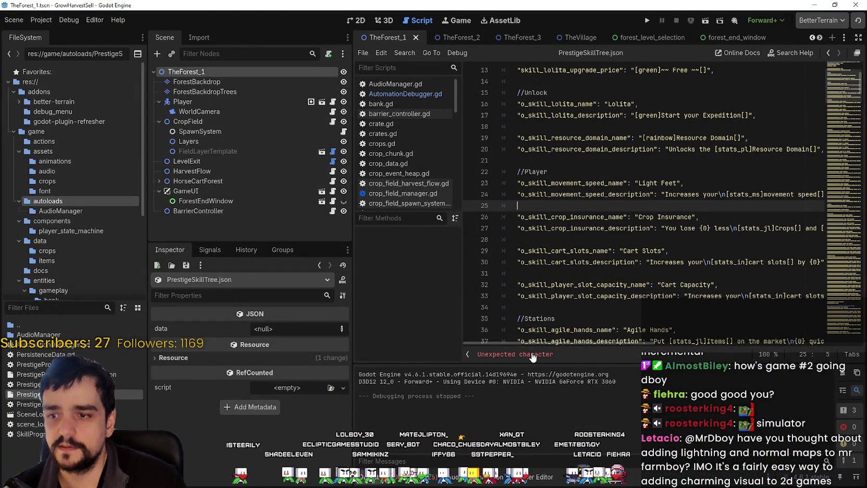
Step: Jump to the Unexpected character error line in PrestigeSkillTree.json and relaunch the game
left_click(648, 20)
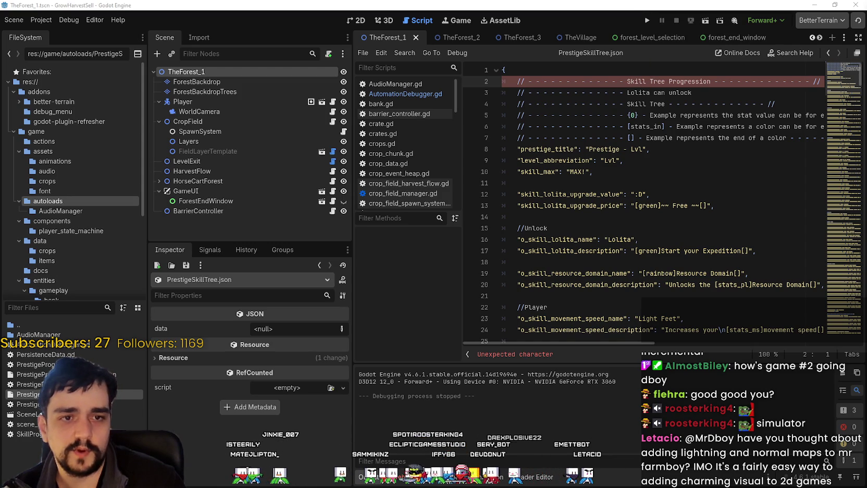
left_click(647, 18)
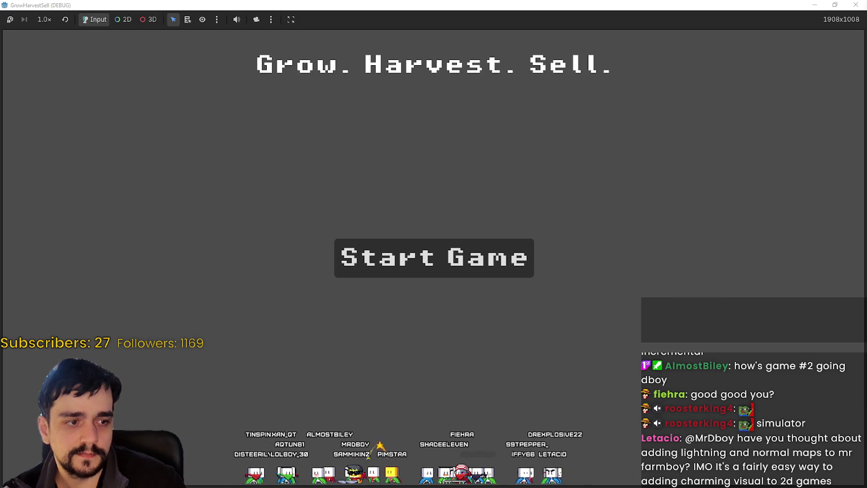
Step: Start a new game and walk the player left and right past the village market stalls
left_click(451, 246)
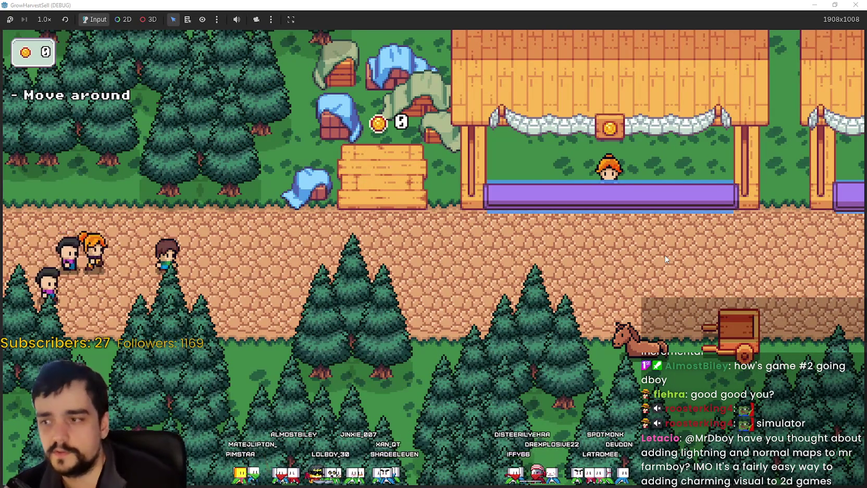
key("d")
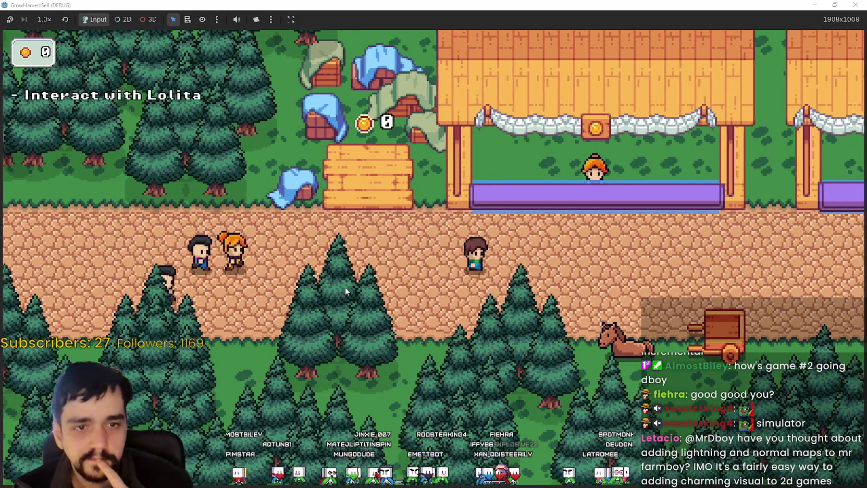
key("d")
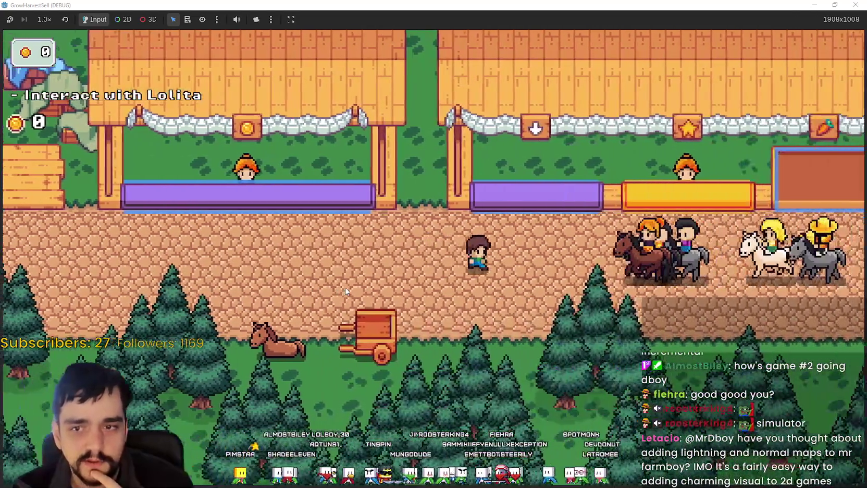
key("a")
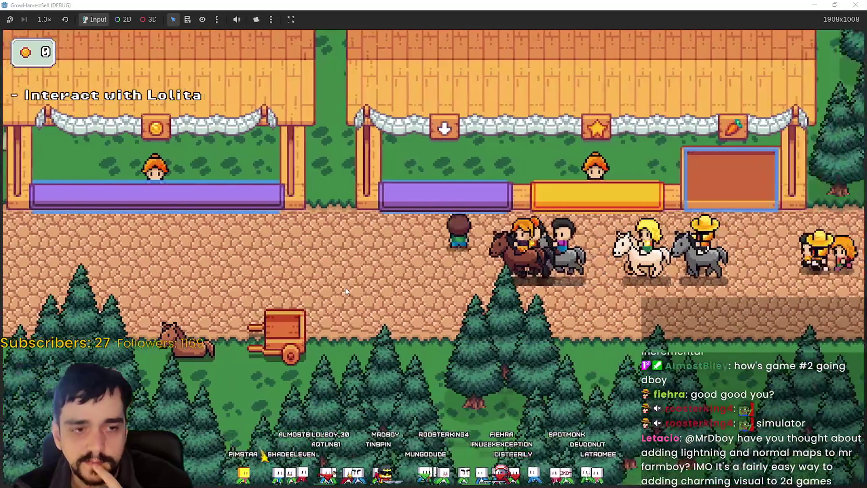
key("a")
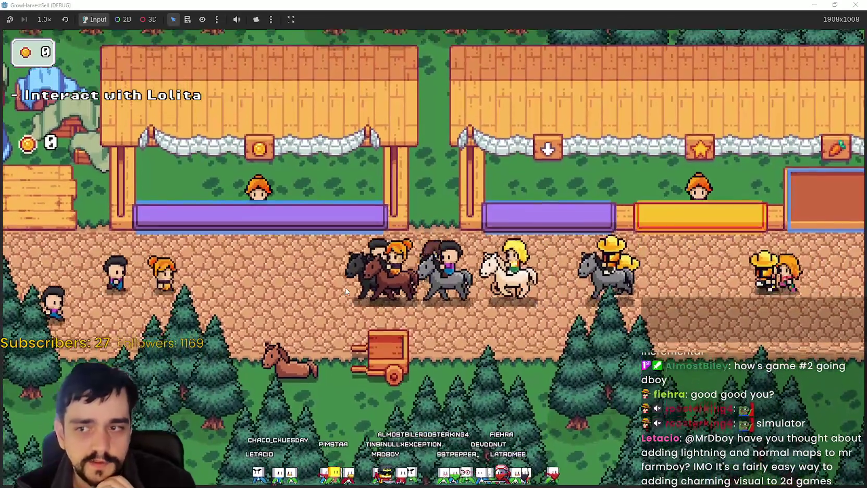
key("d")
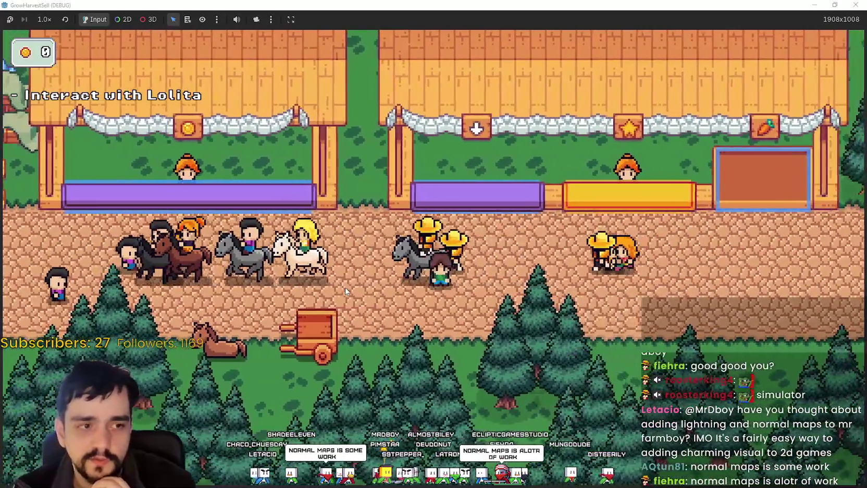
key("a")
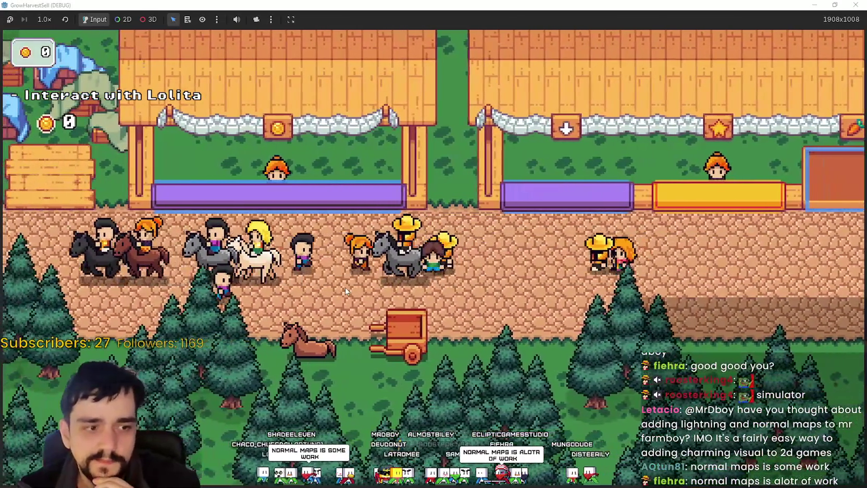
key("d")
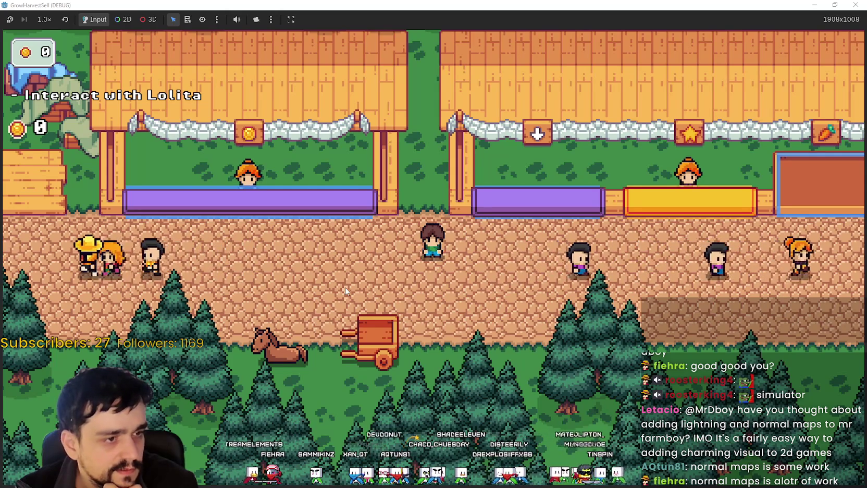
Step: Walk up to a market stall and back, then bring the NormalMap-Online browser page over the game
key("Down")
key("Left")
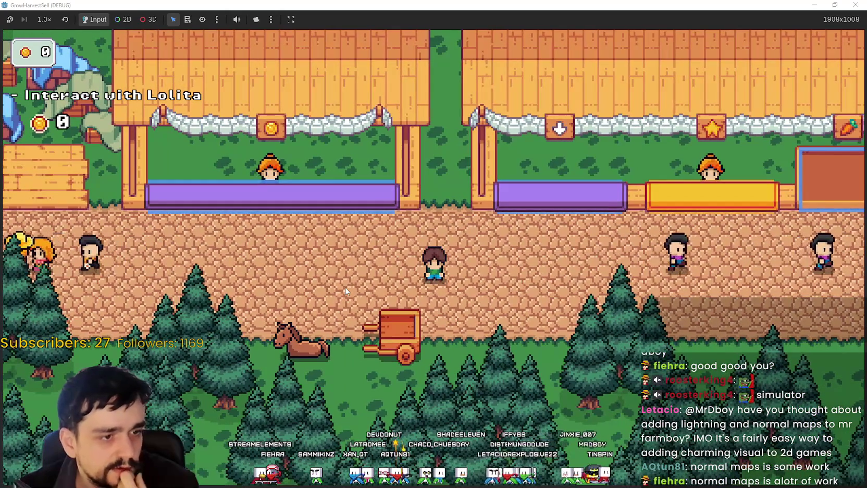
key("Up")
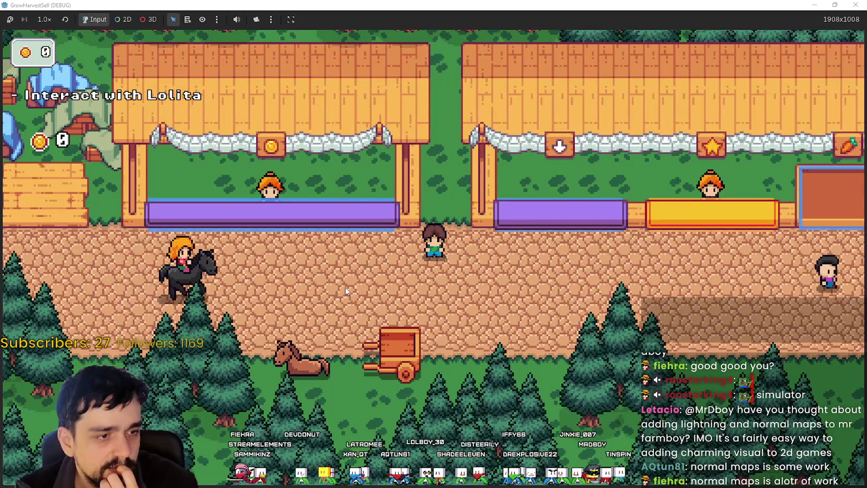
key("Up")
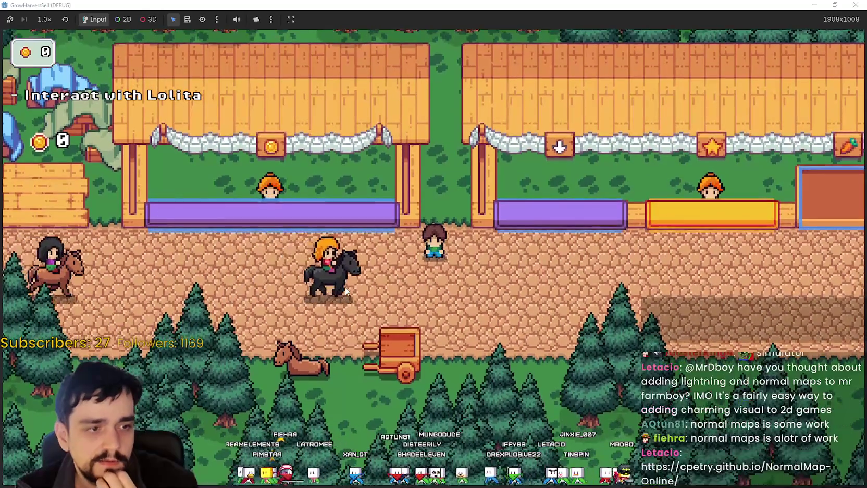
key("Down")
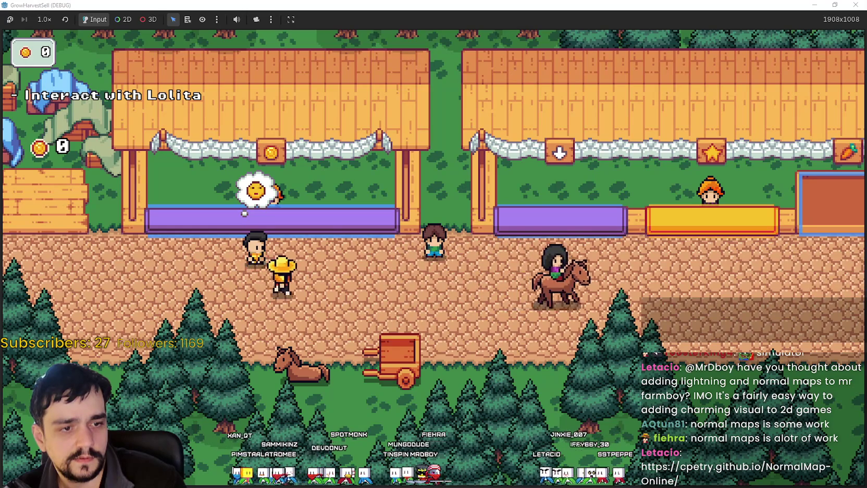
key("alt+Tab")
left_click_drag(337, 35, 317, 34)
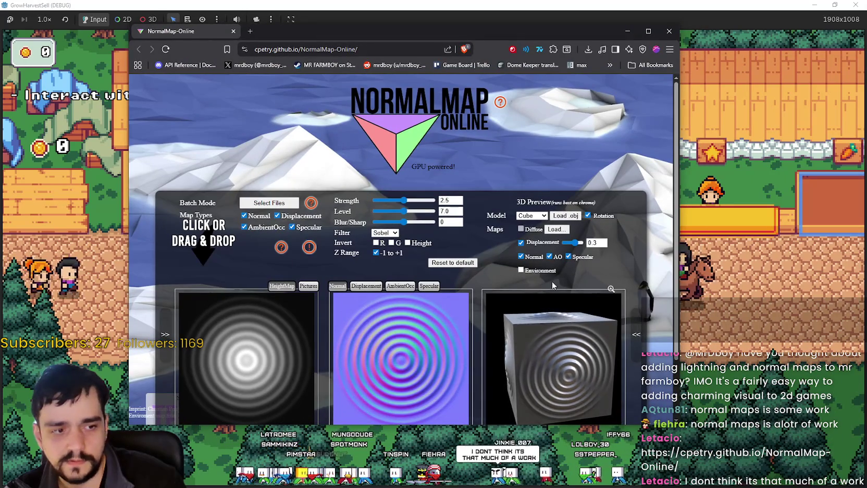